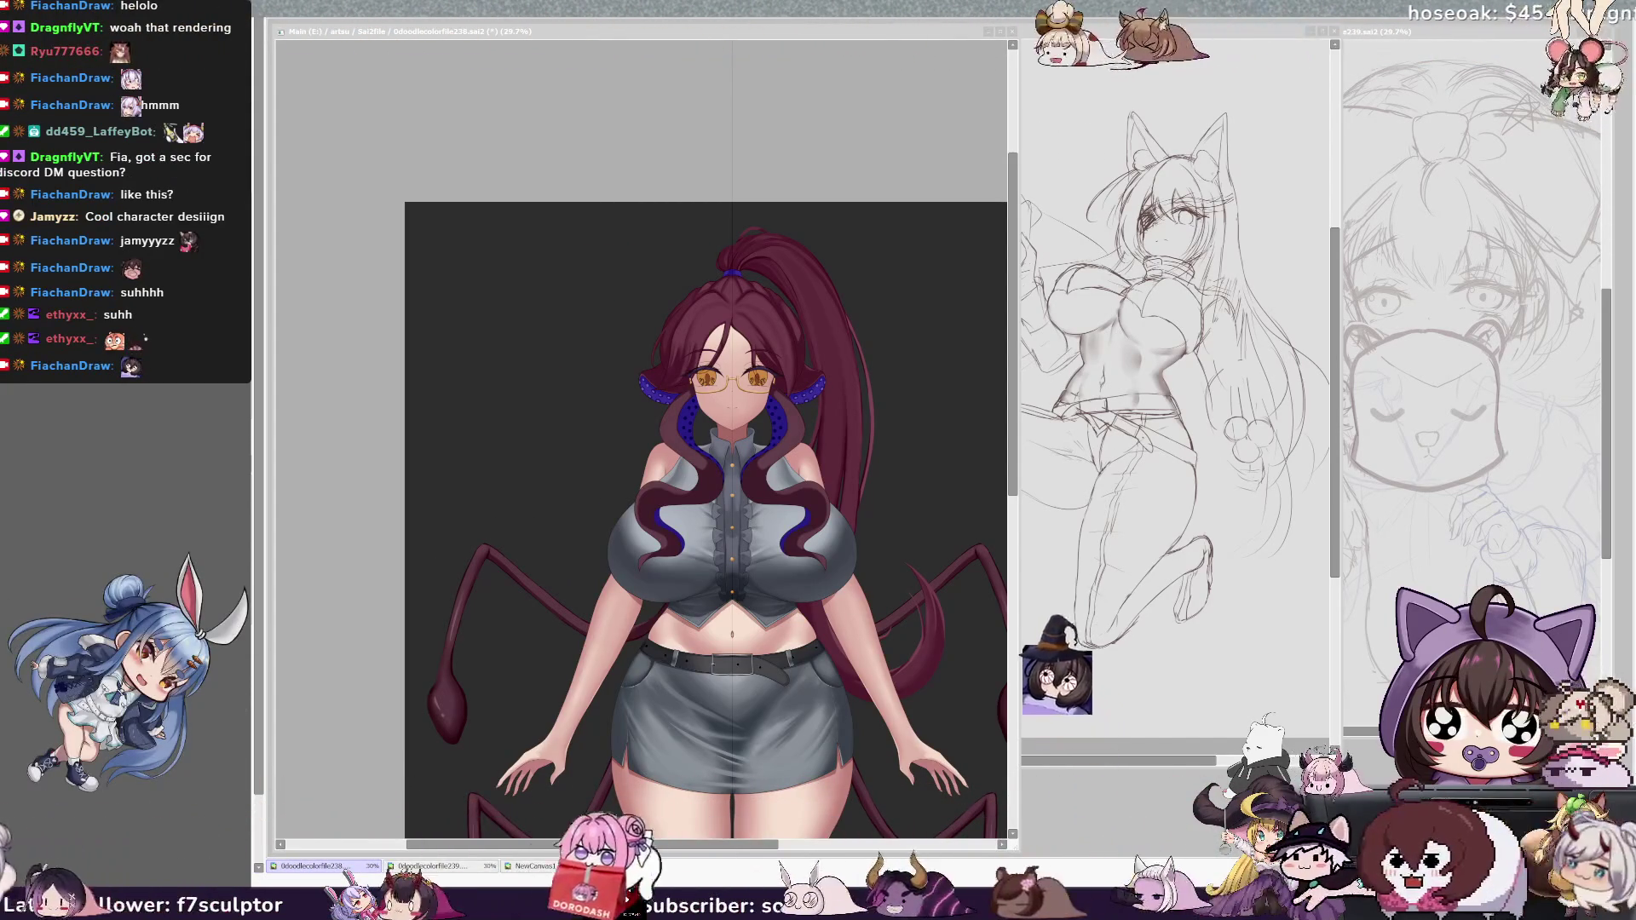
pyautogui.scroll(3, 639, 435)
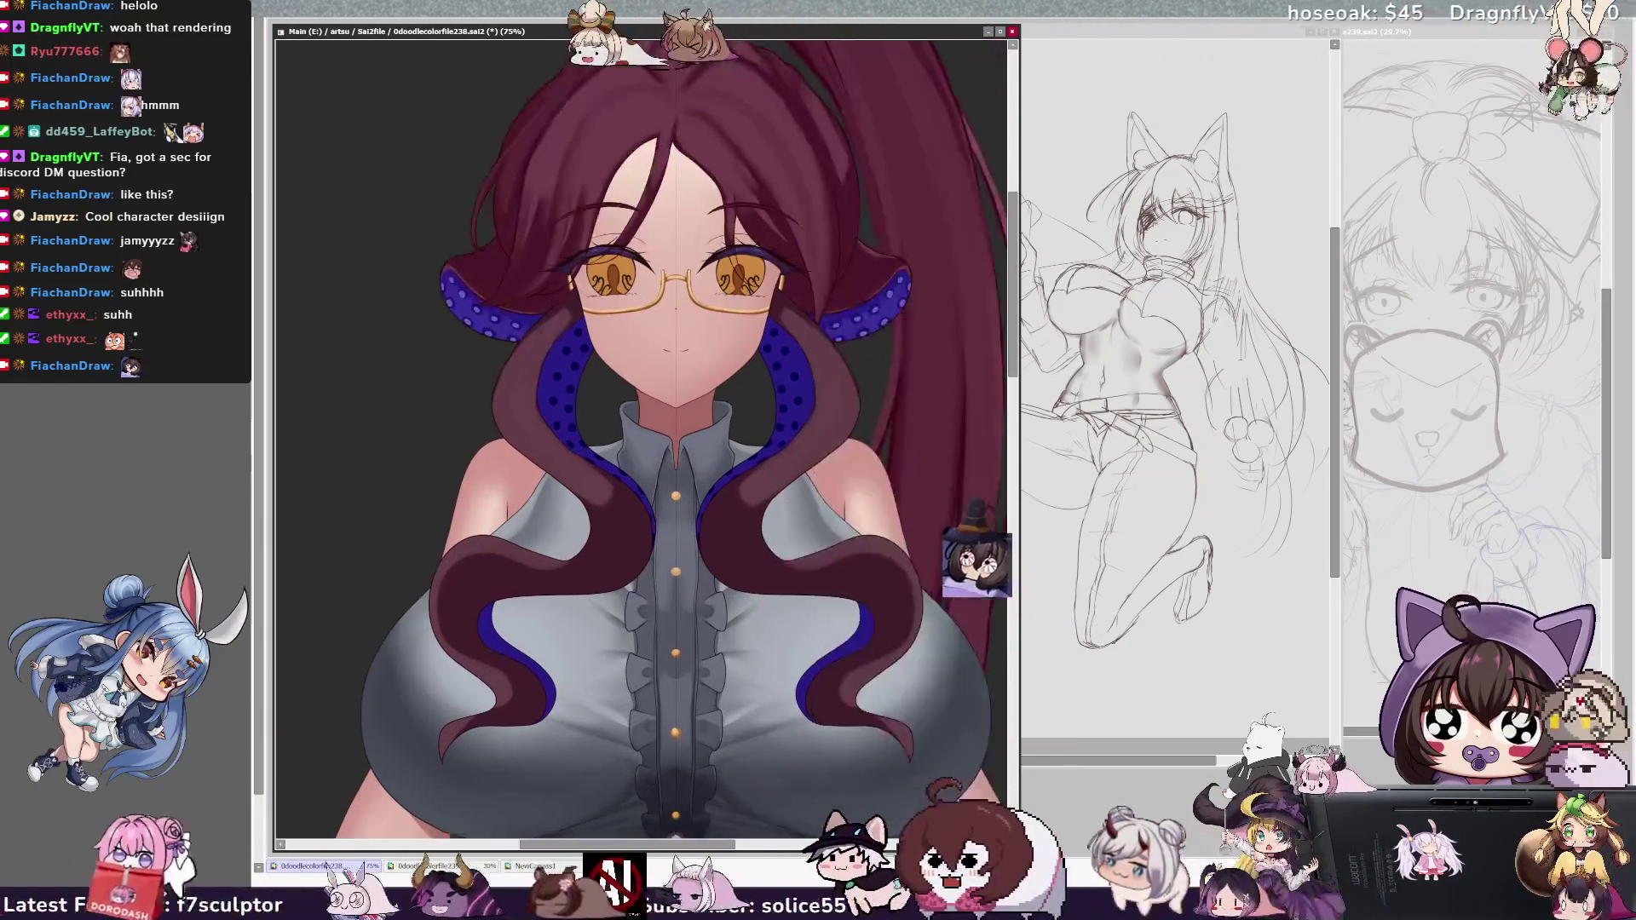
pyautogui.scroll(2, 639, 434)
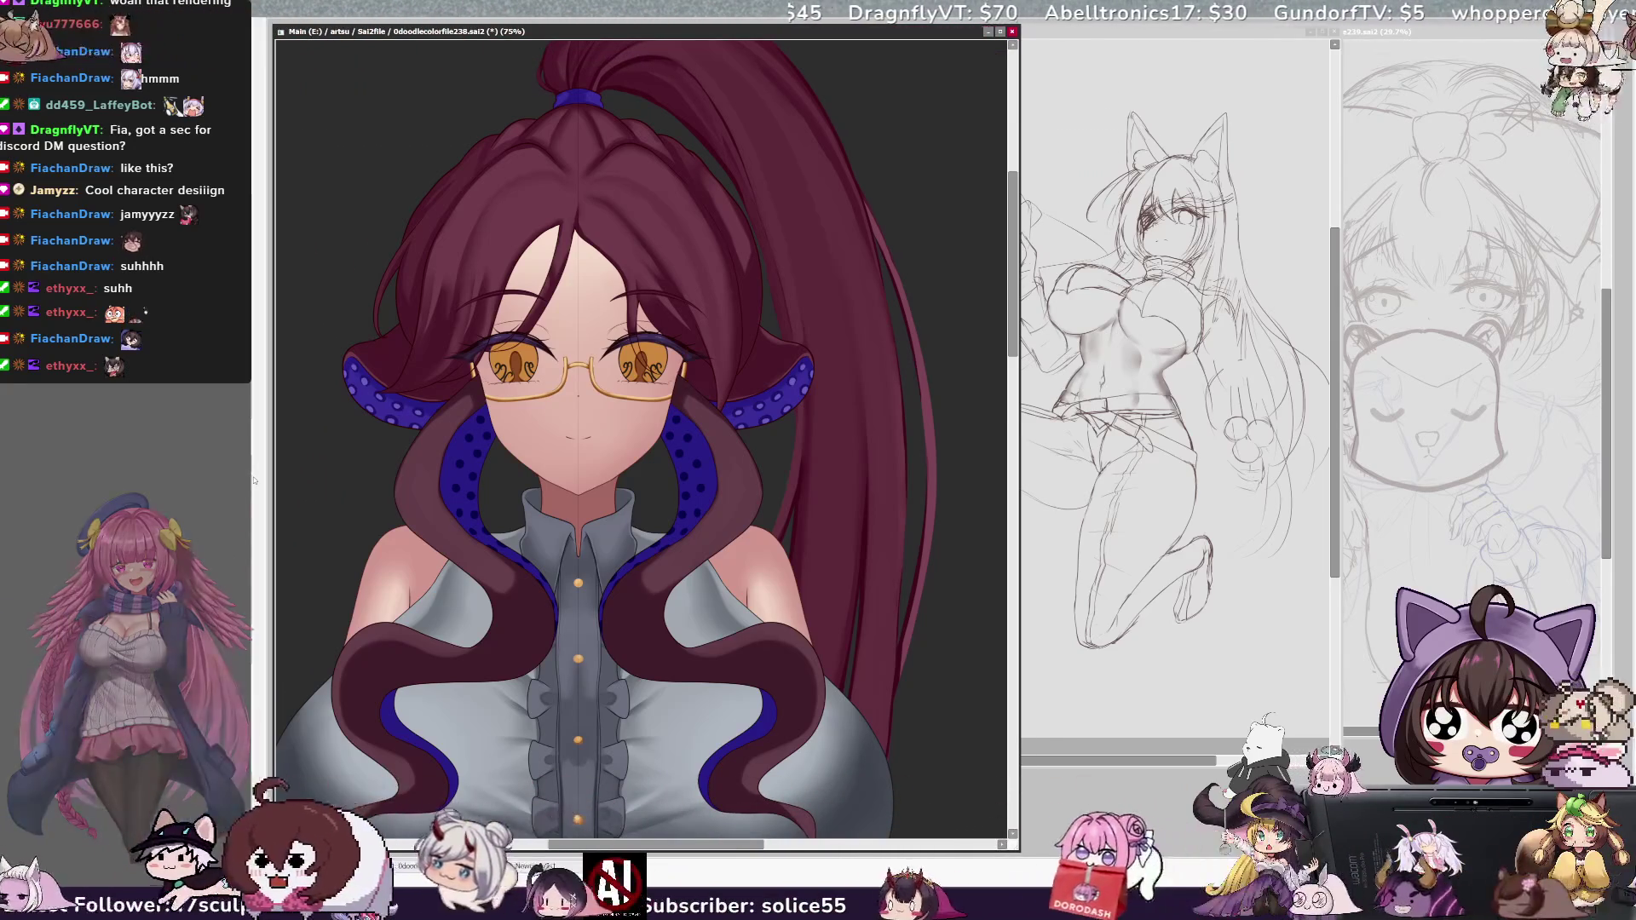
pyautogui.hscroll(-2, 642, 441)
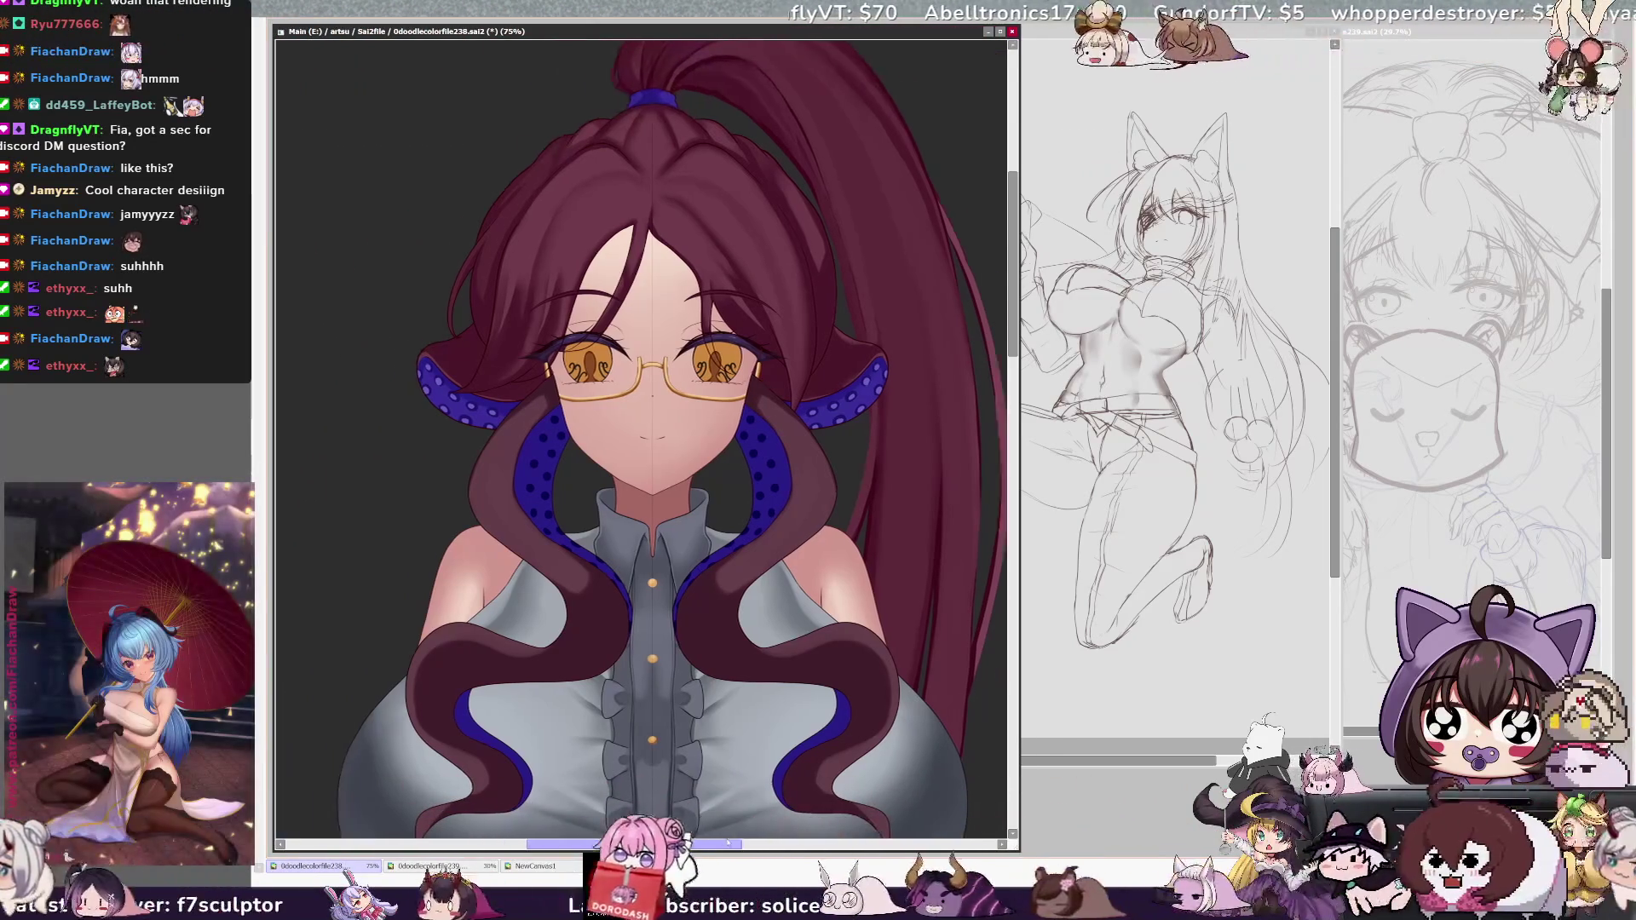
pyautogui.hscroll(-1, 642, 440)
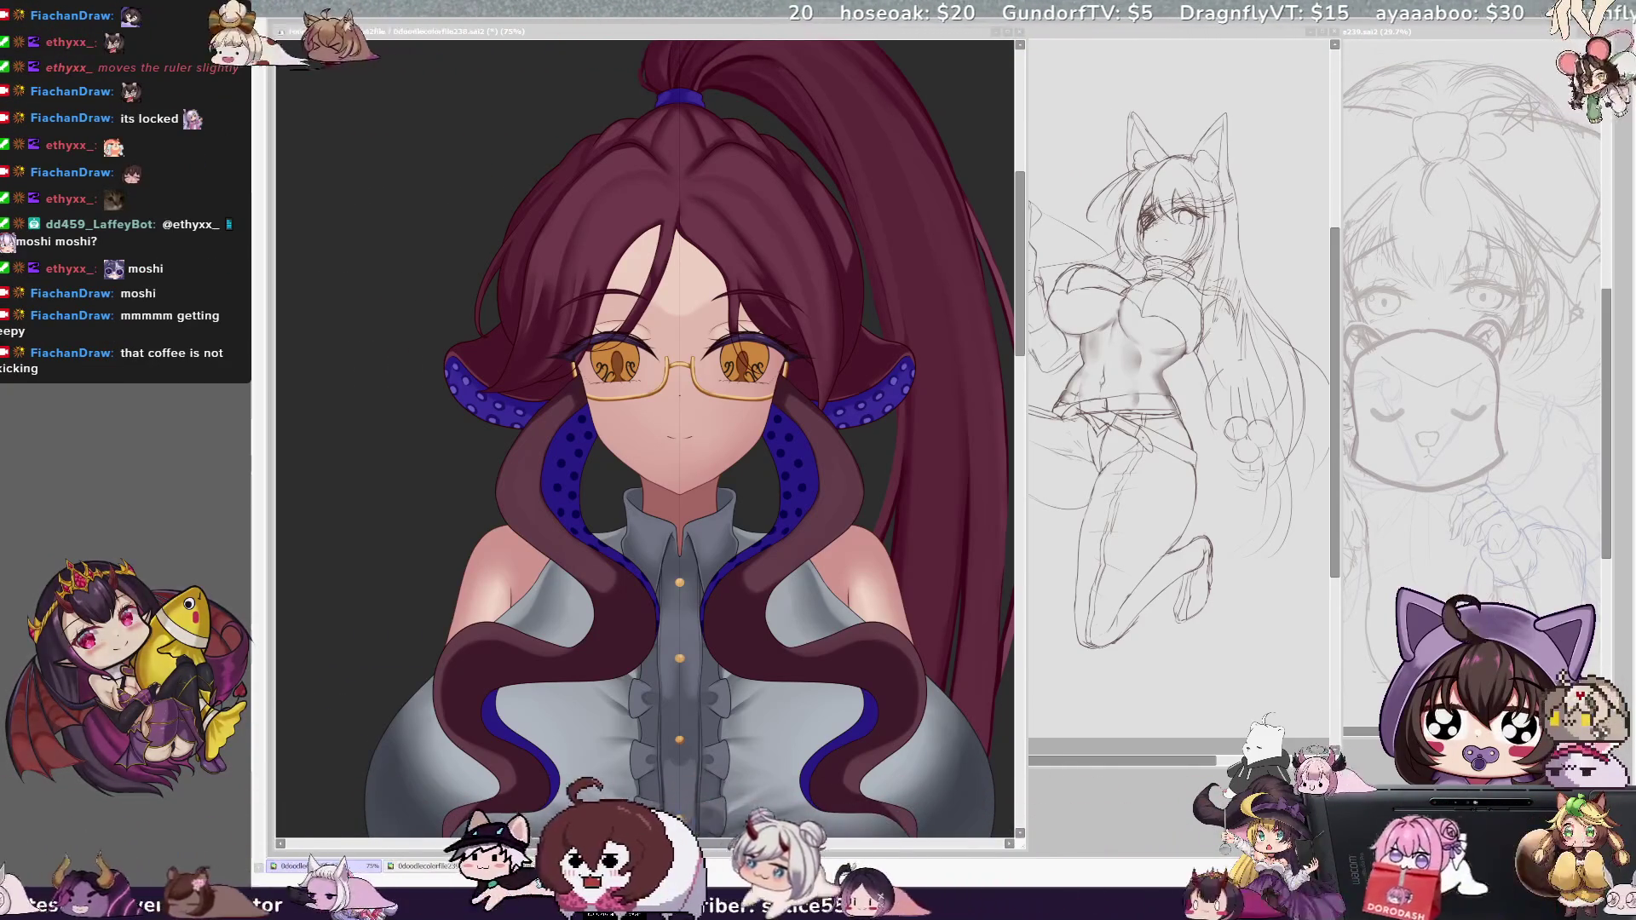
pyautogui.press('[')
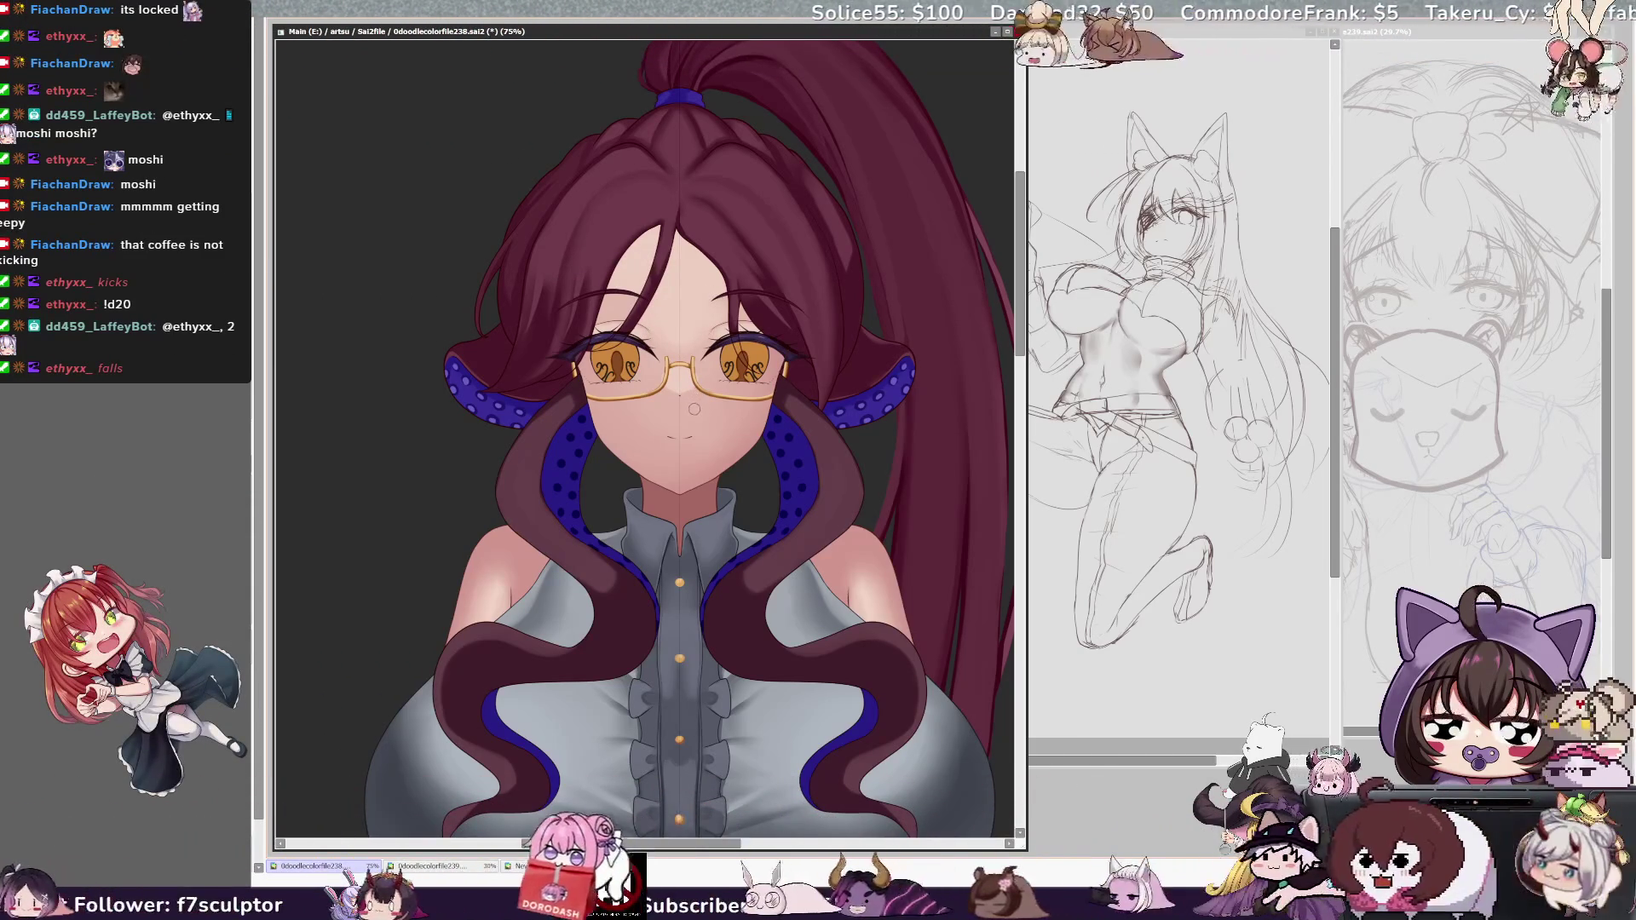
pyautogui.press(']')
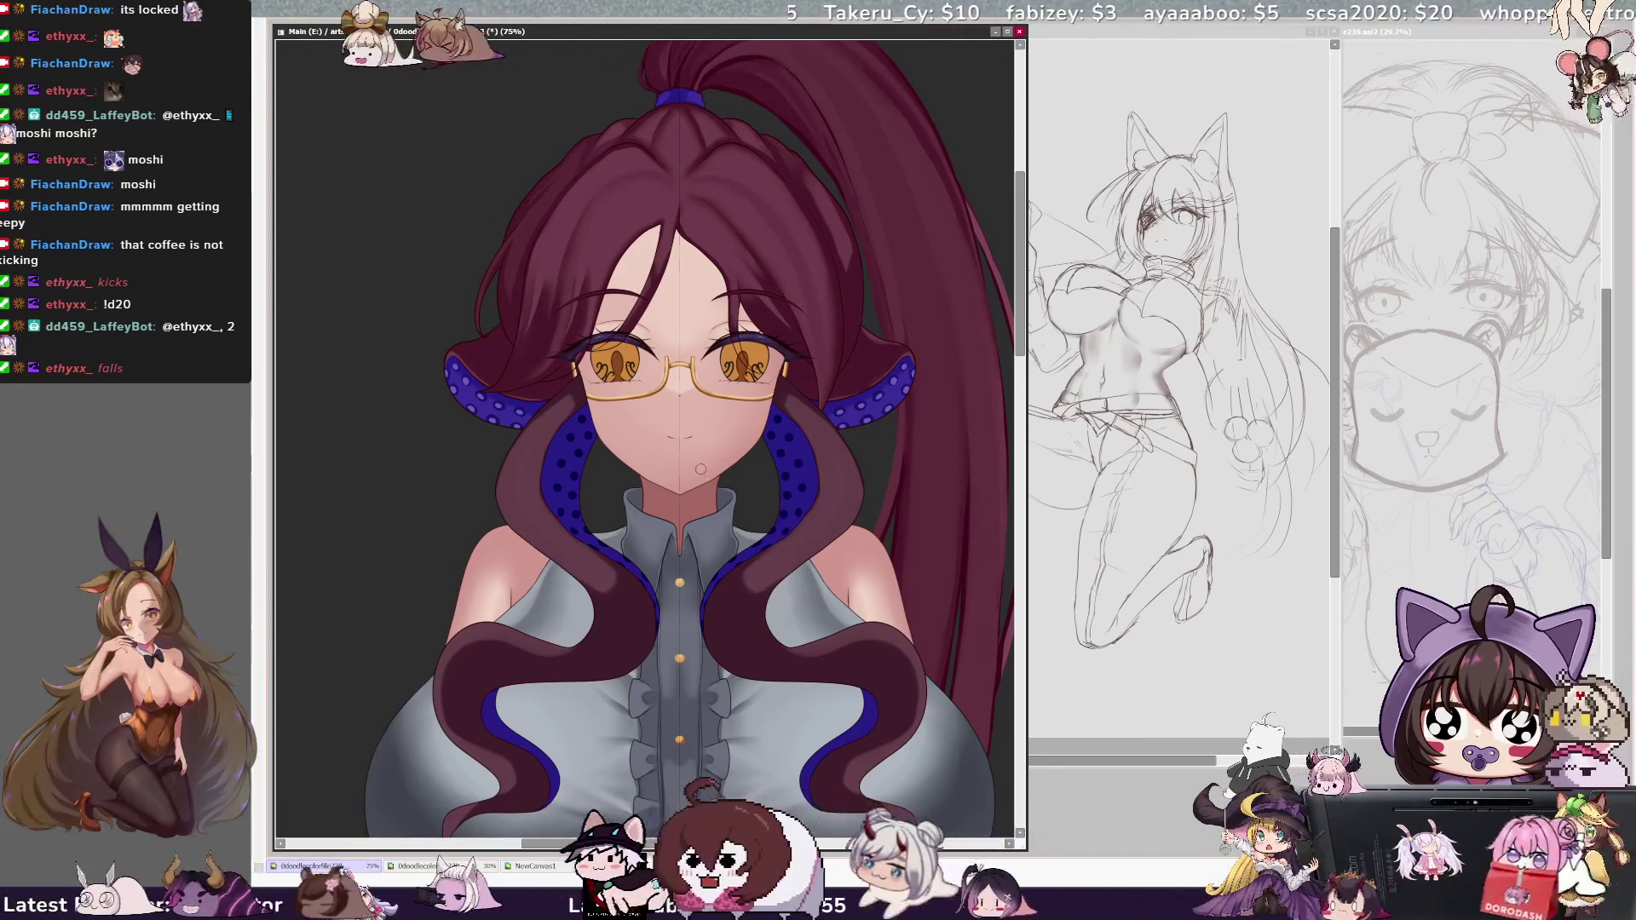
pyautogui.press('[')
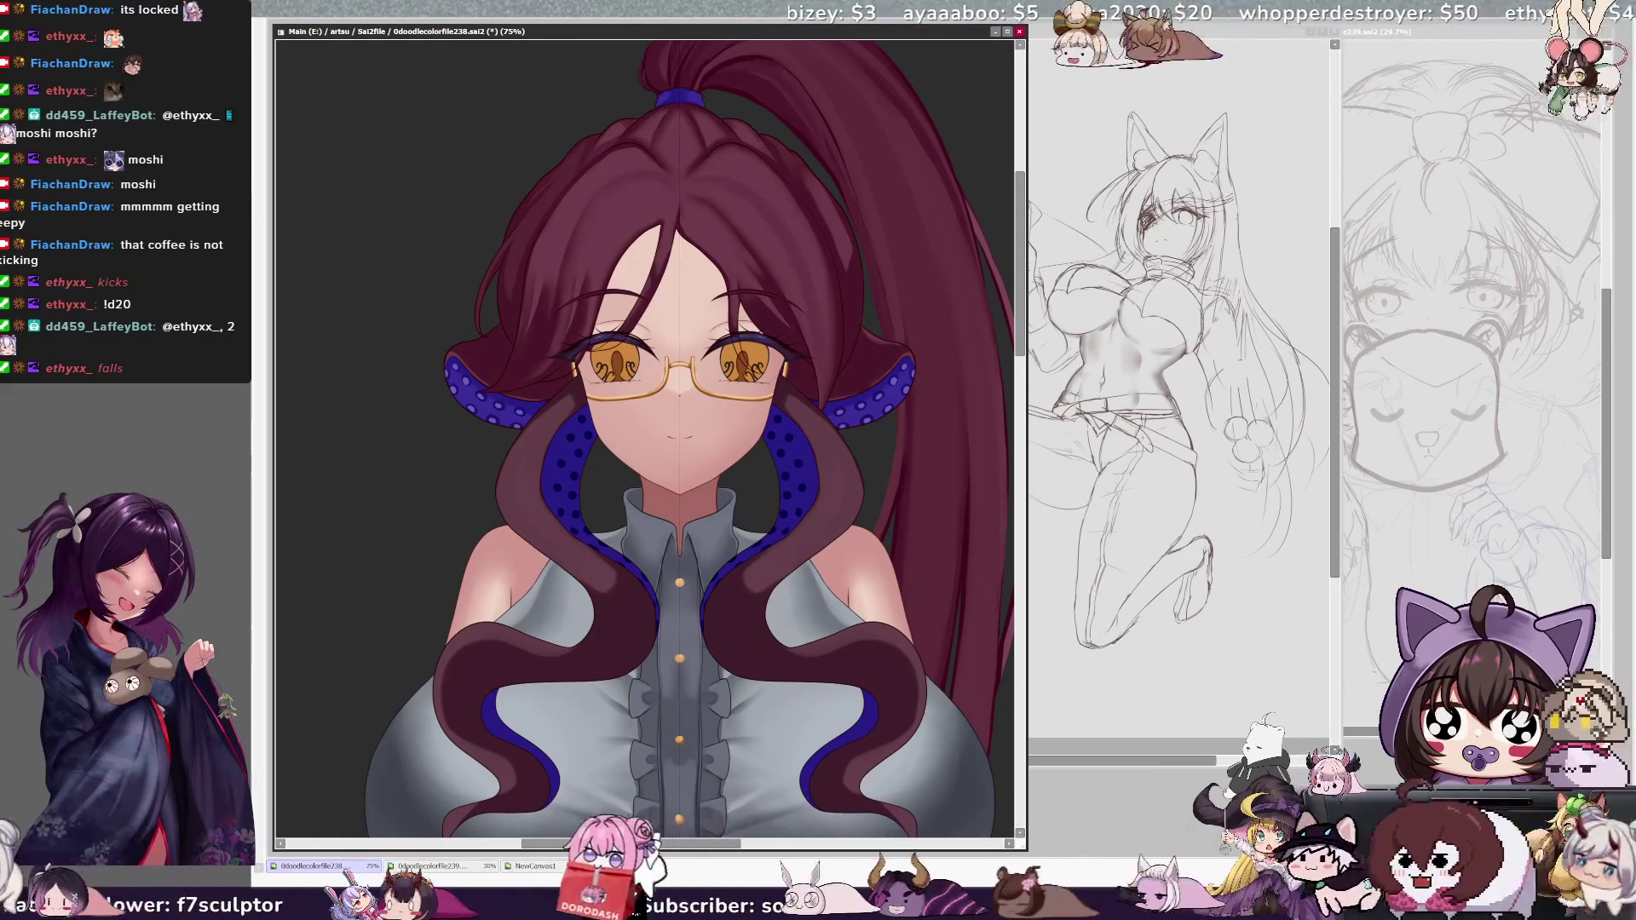
pyautogui.press('[')
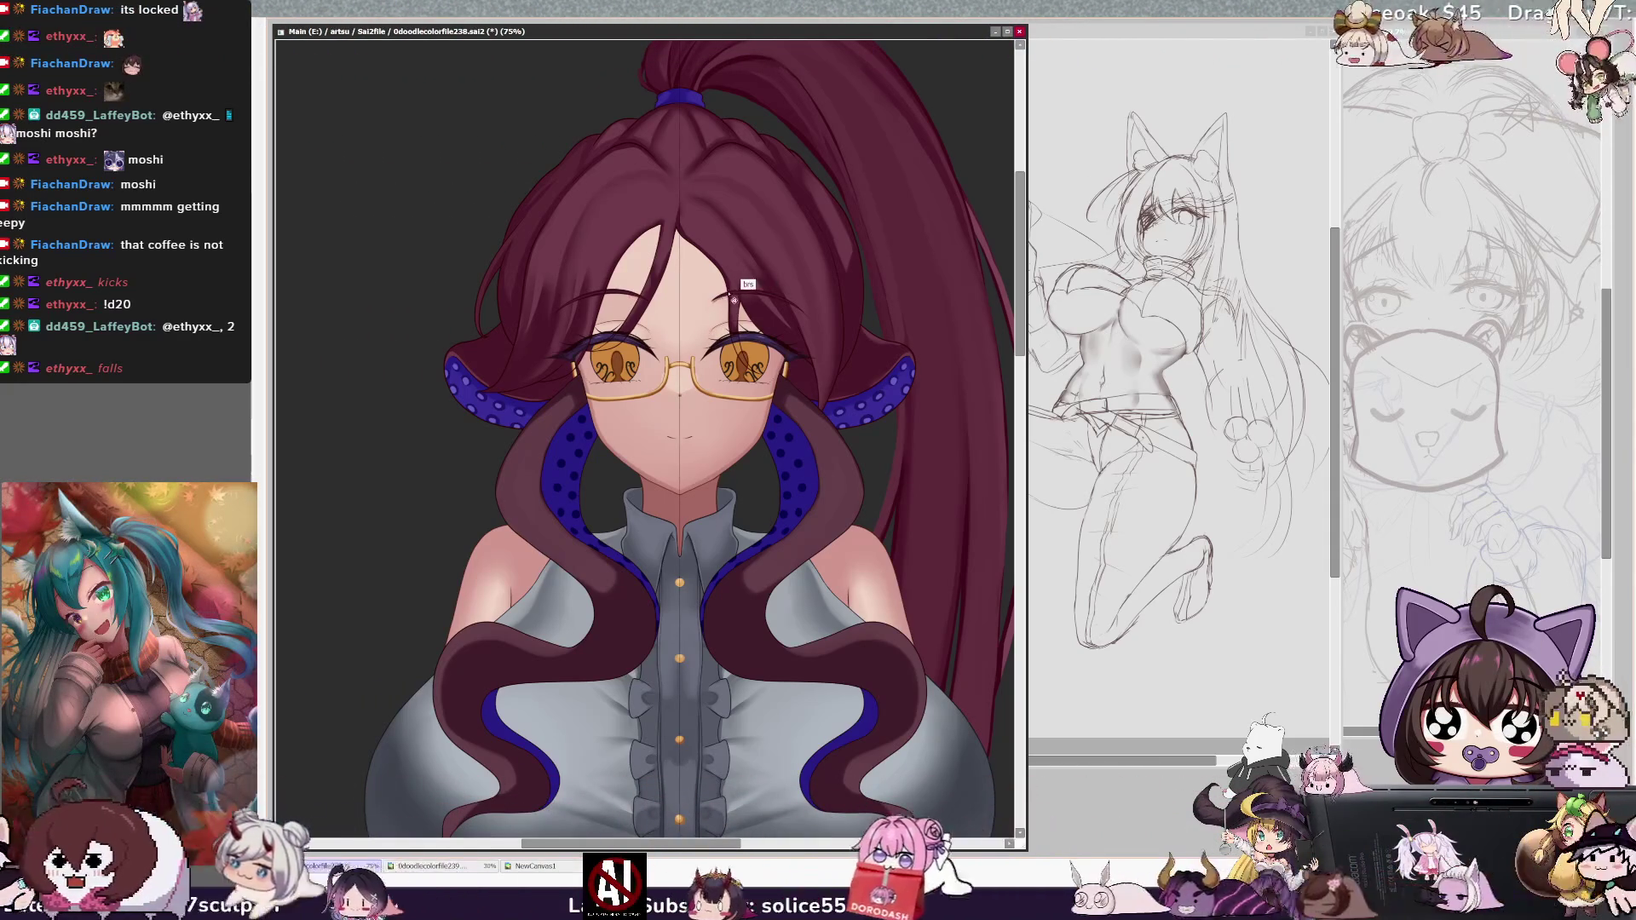
pyautogui.press('[')
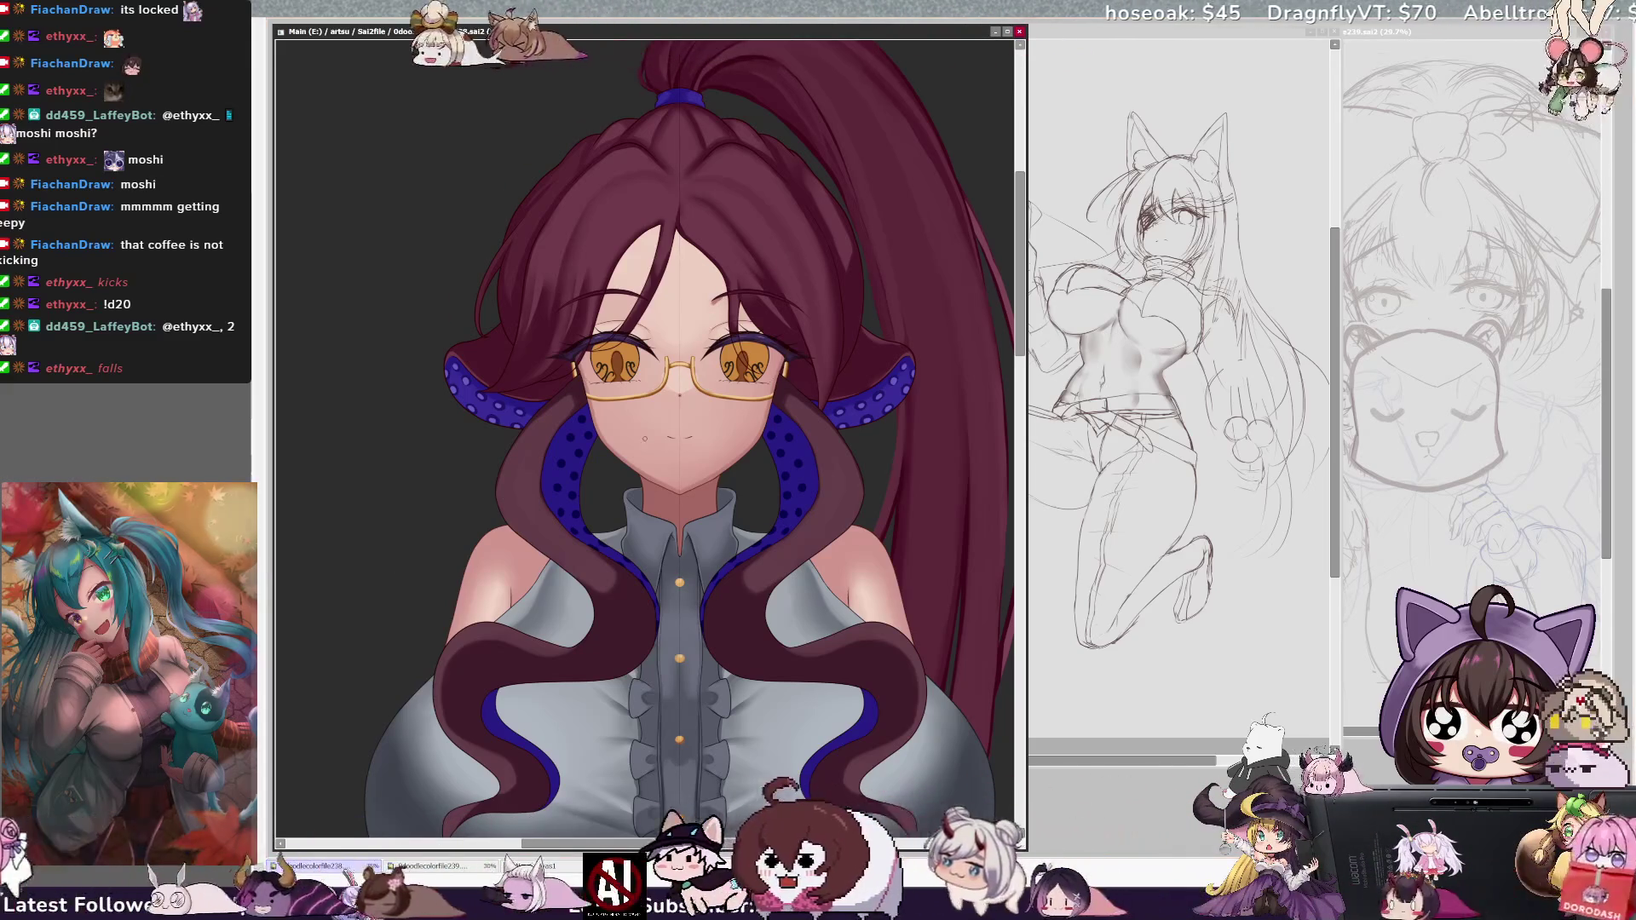
pyautogui.scroll(2, 646, 440)
pyautogui.press('Delete')
pyautogui.press('Delete')
pyautogui.press('Delete')
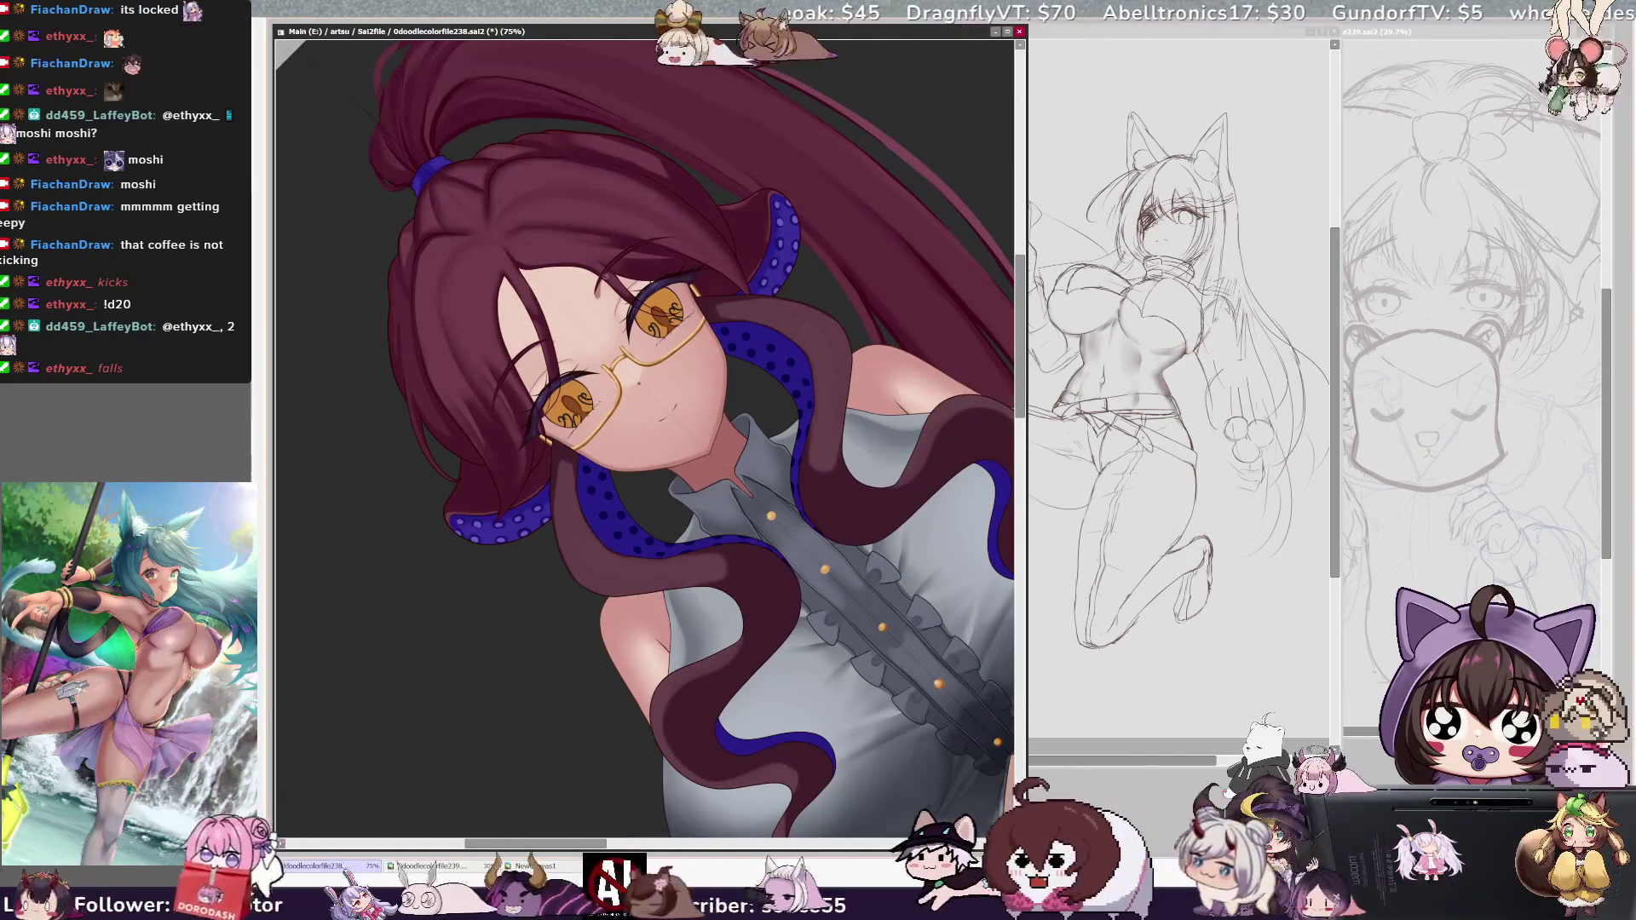
pyautogui.press(']')
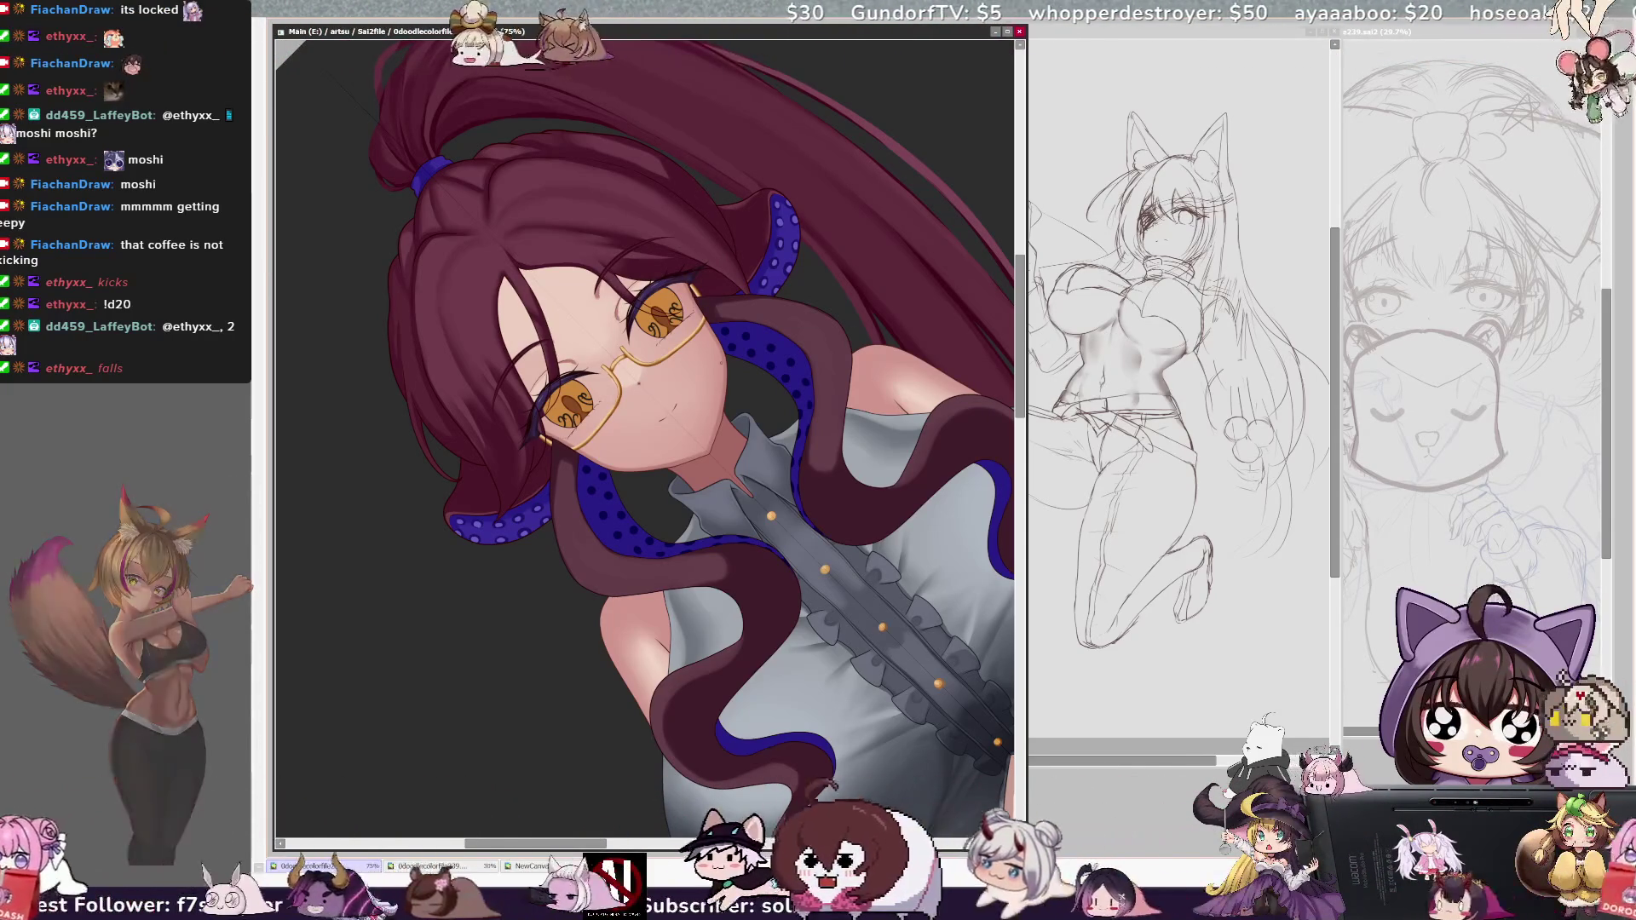
pyautogui.press(']')
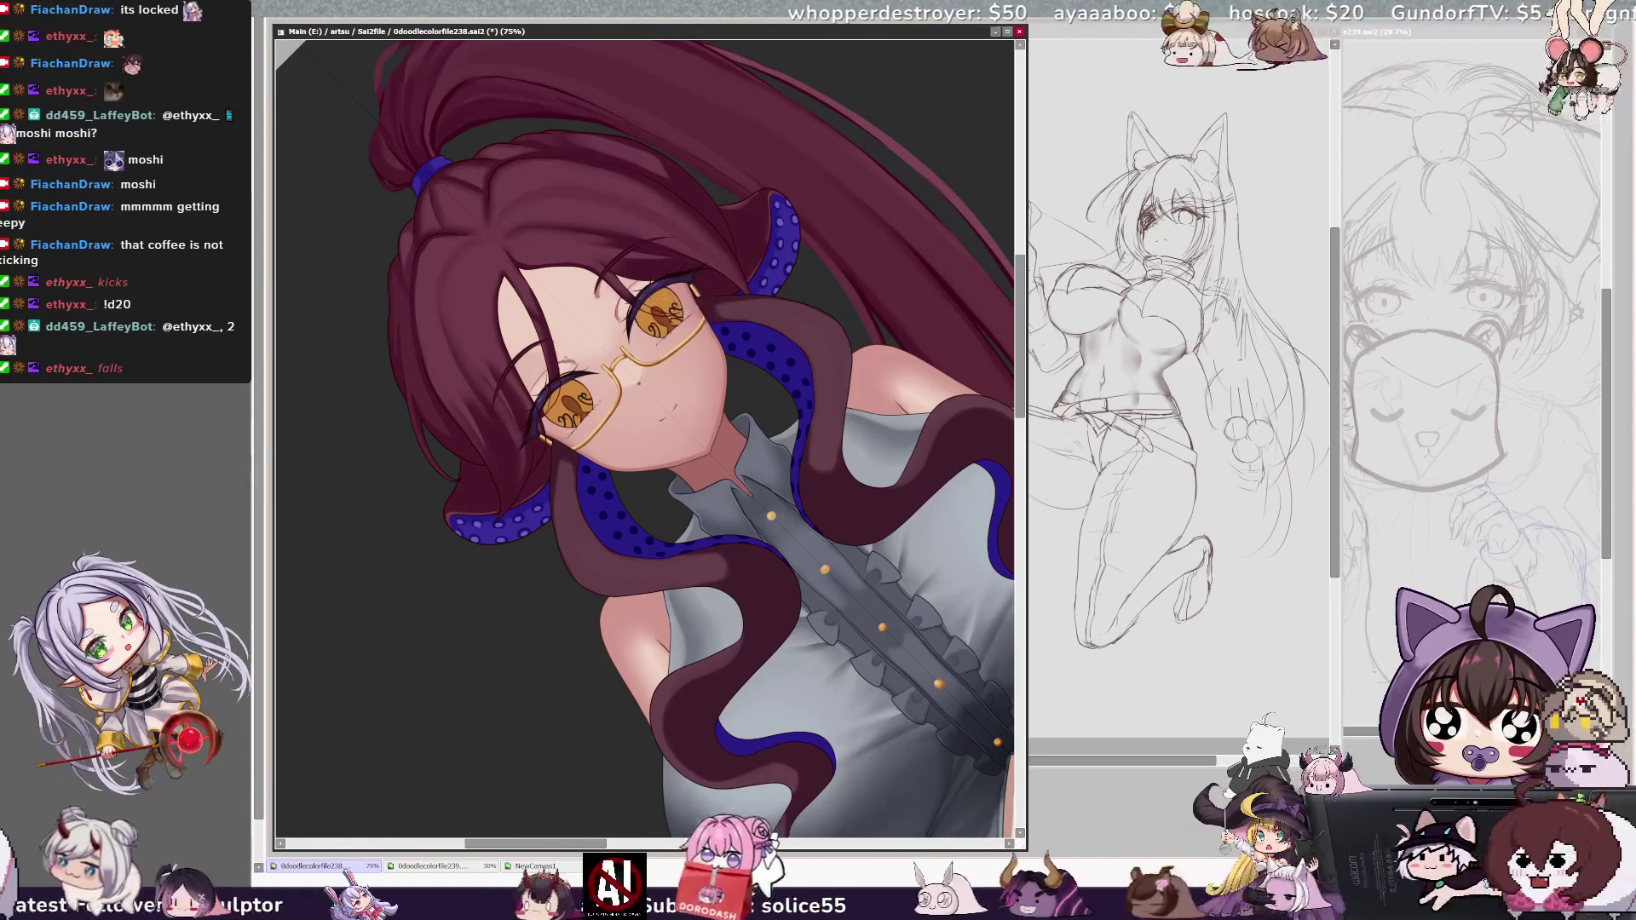
pyautogui.press(']')
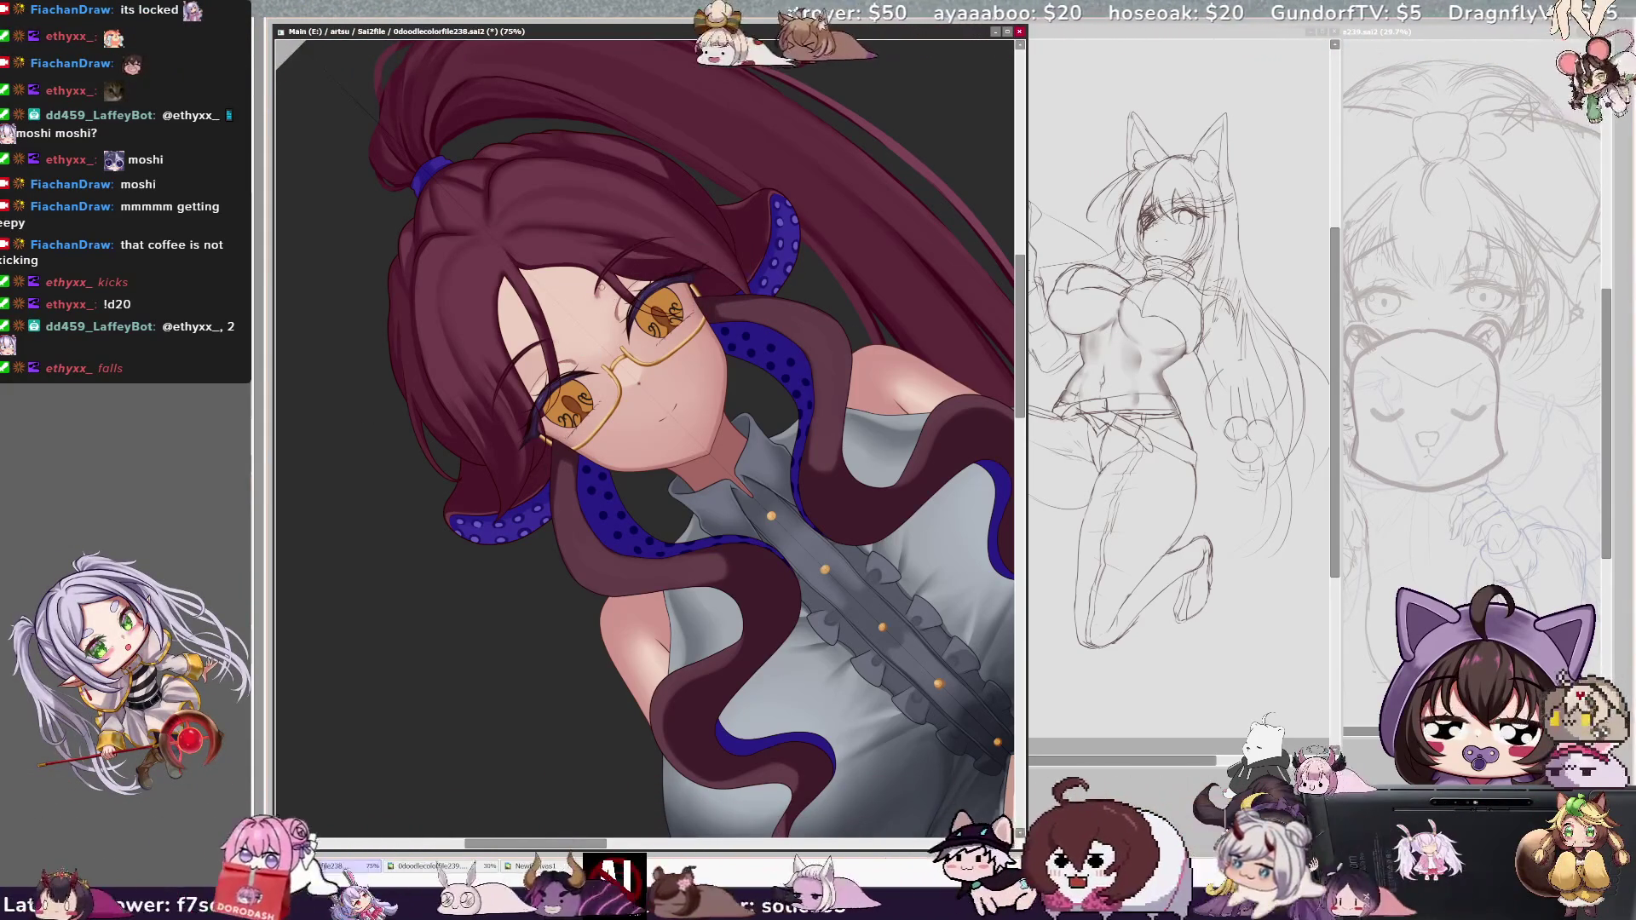
pyautogui.press(']')
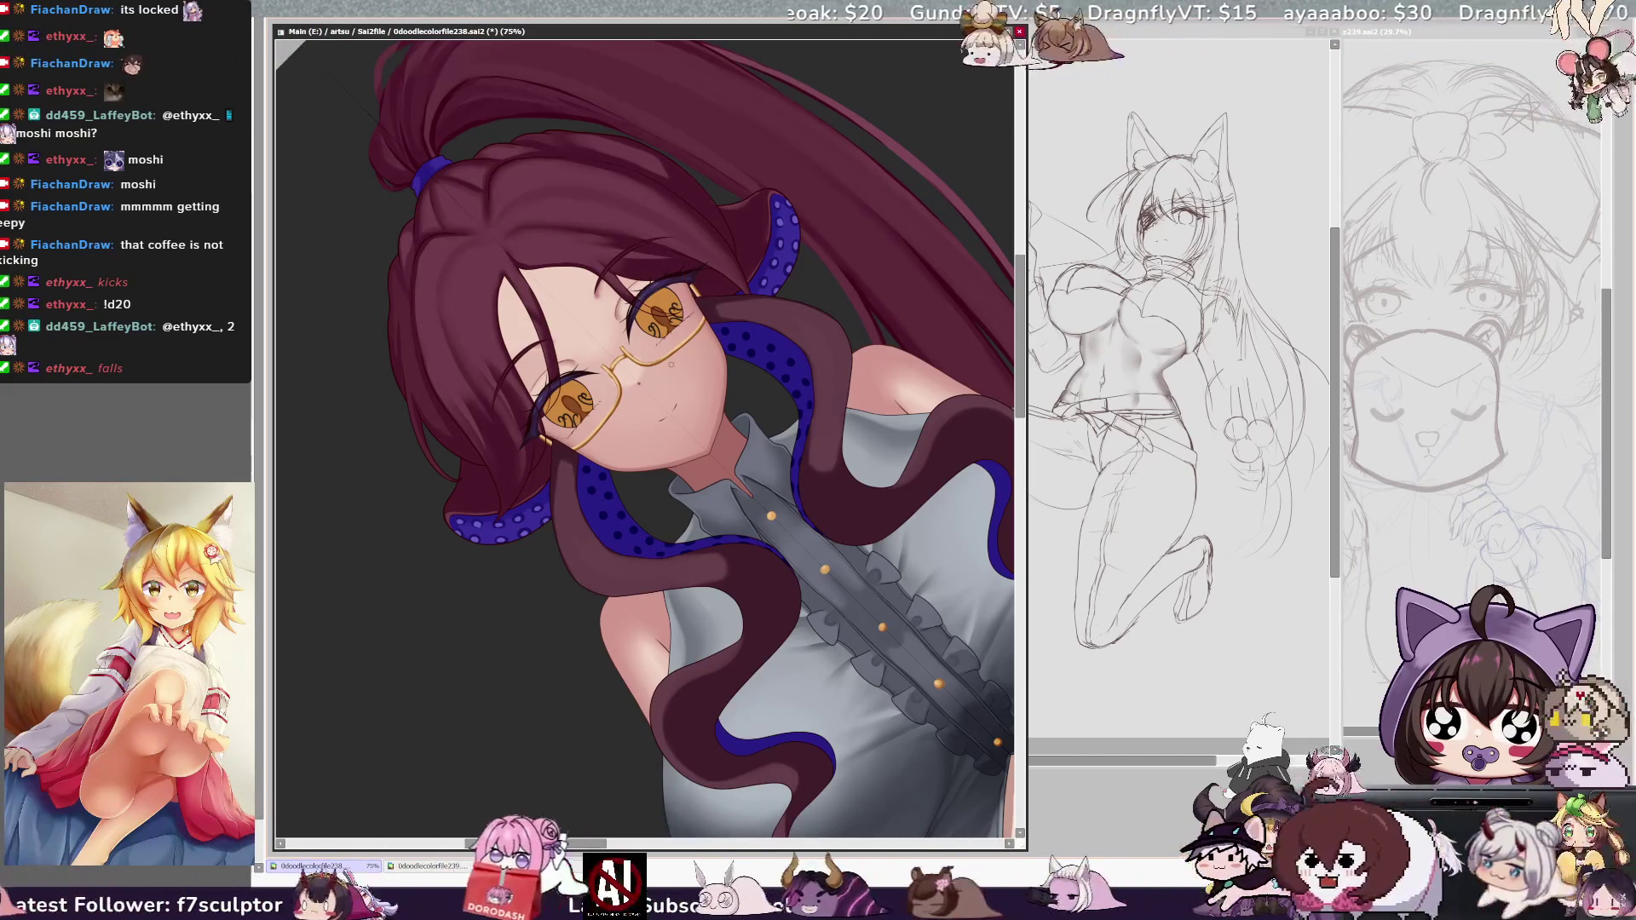
pyautogui.press(']')
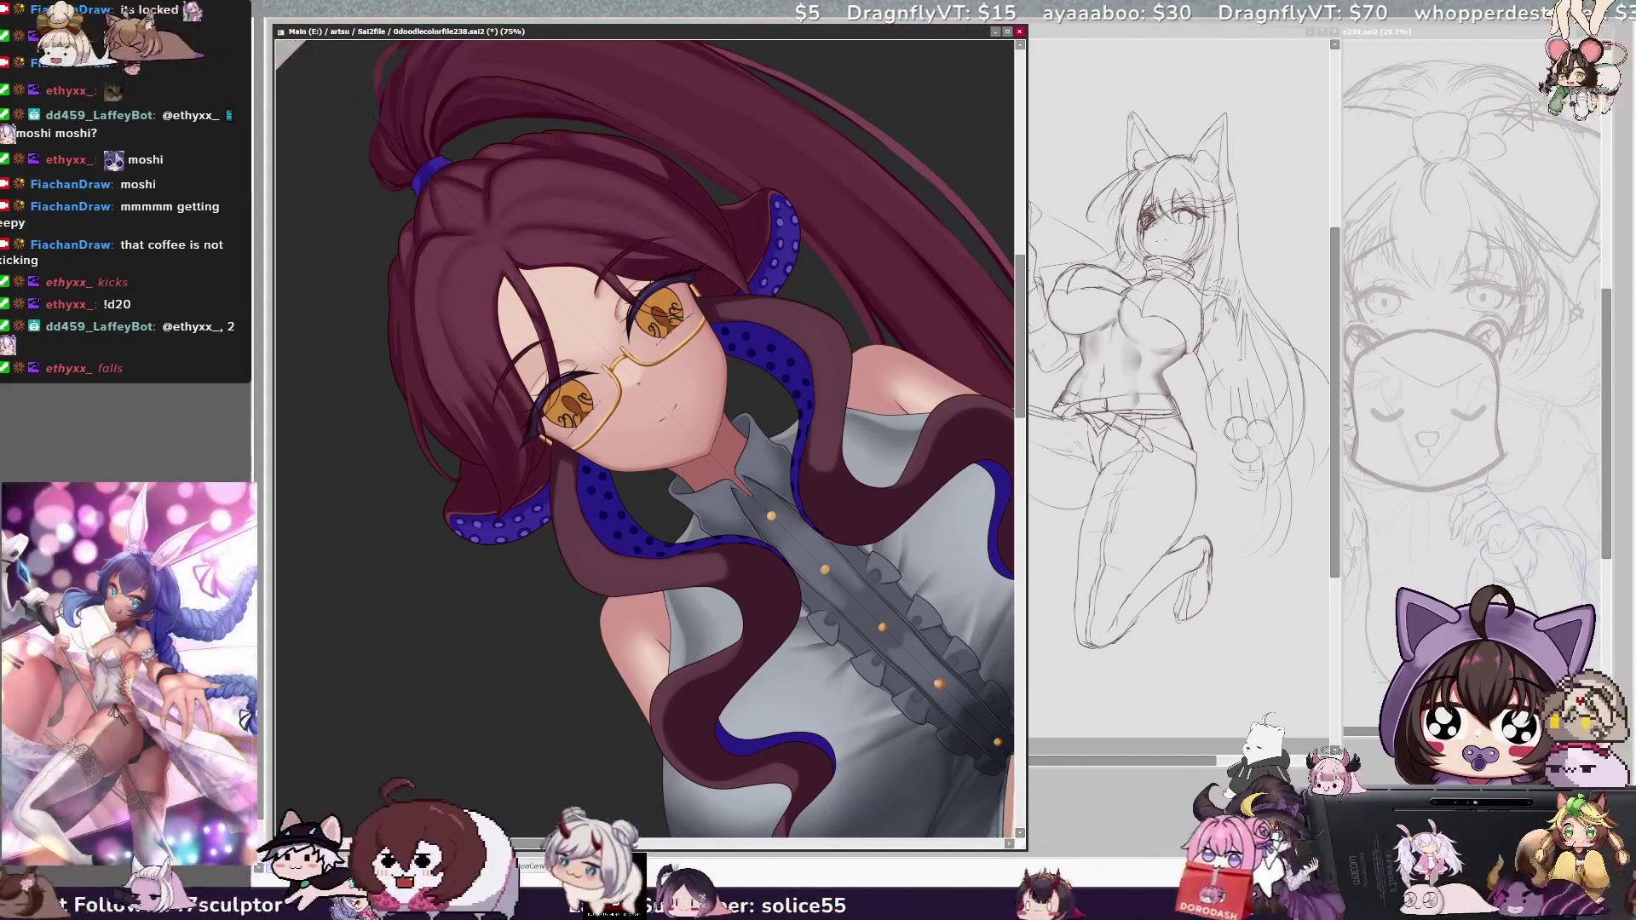
pyautogui.press('Home')
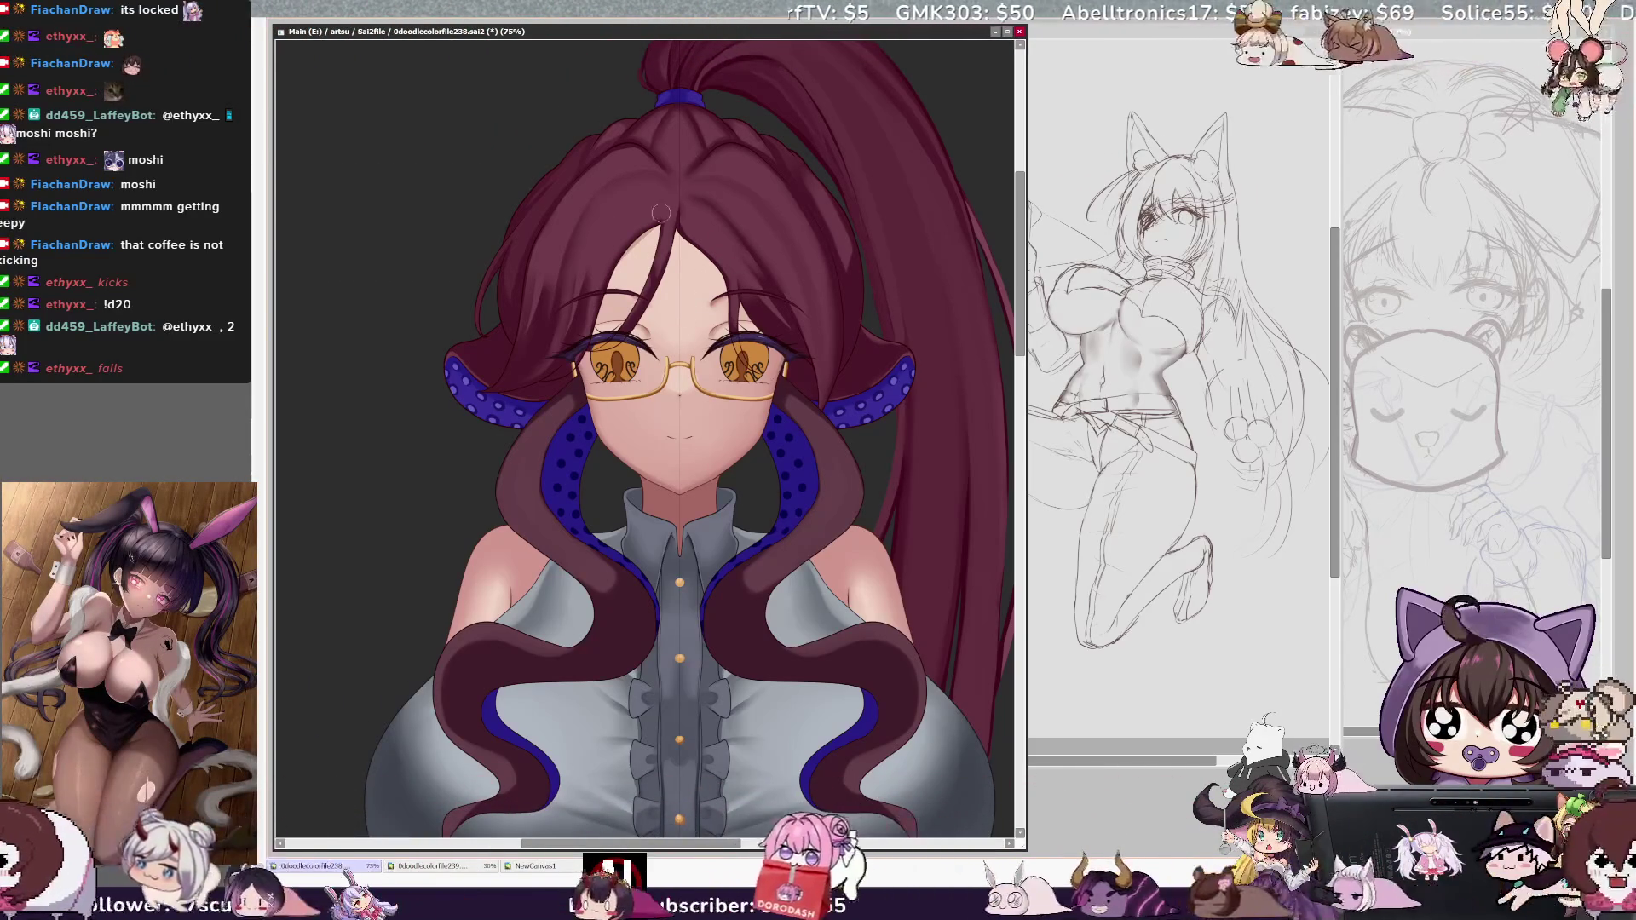
# Zoom out to frame the full figure and show the vertical symmetry ruler on the canvas.
pyautogui.press('-')
pyautogui.press('-')
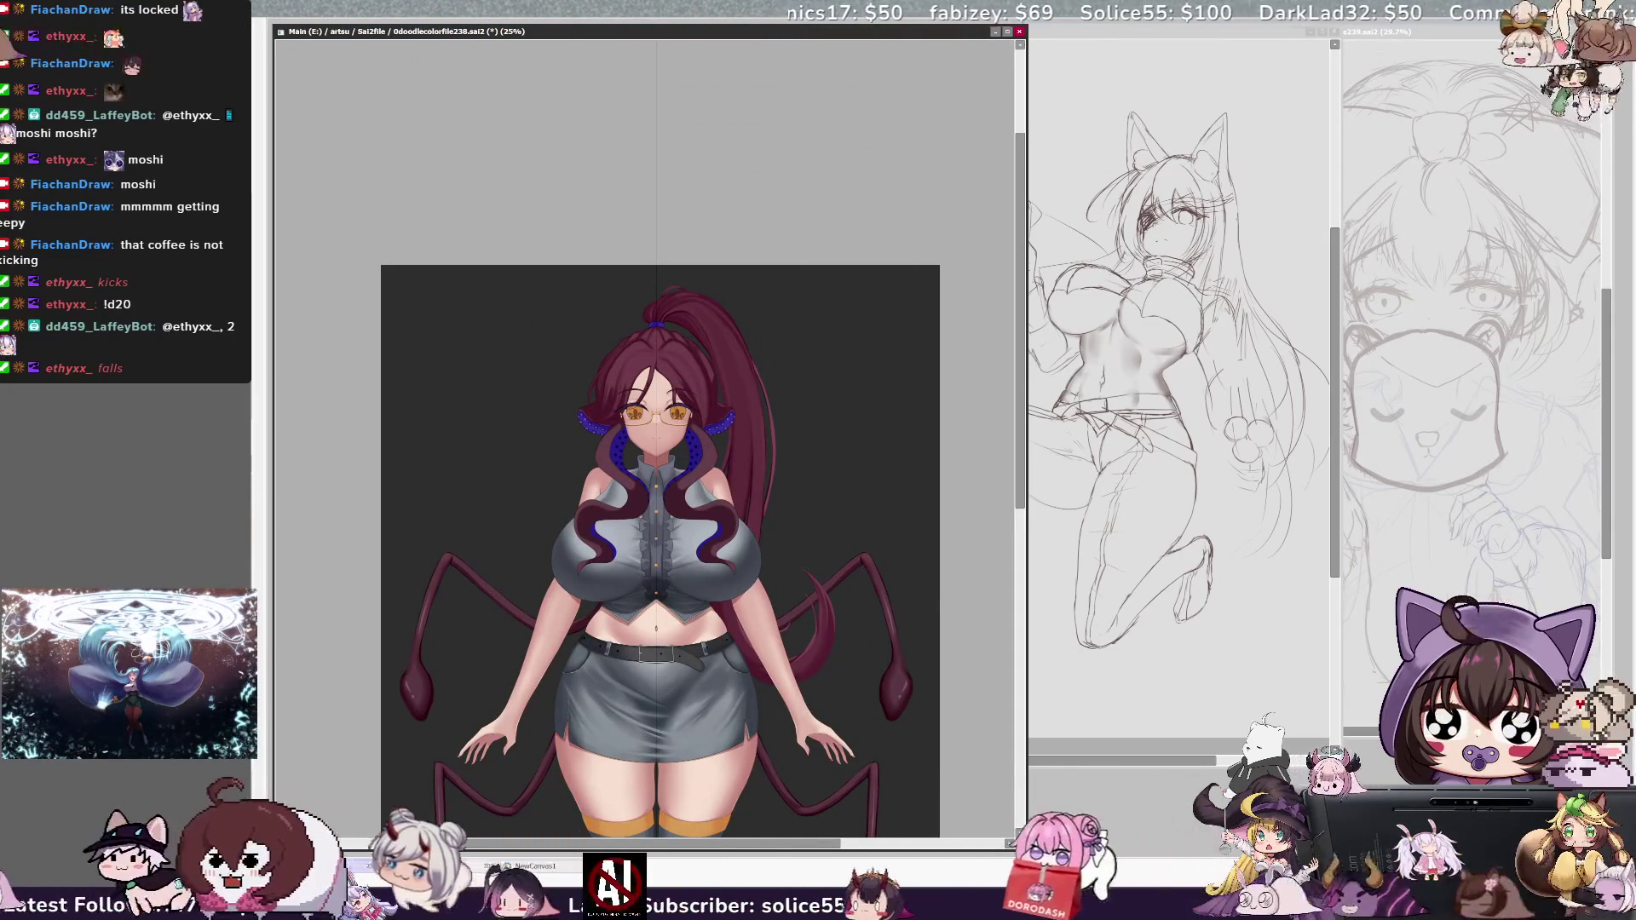
pyautogui.press('+')
pyautogui.press('+')
pyautogui.press('-')
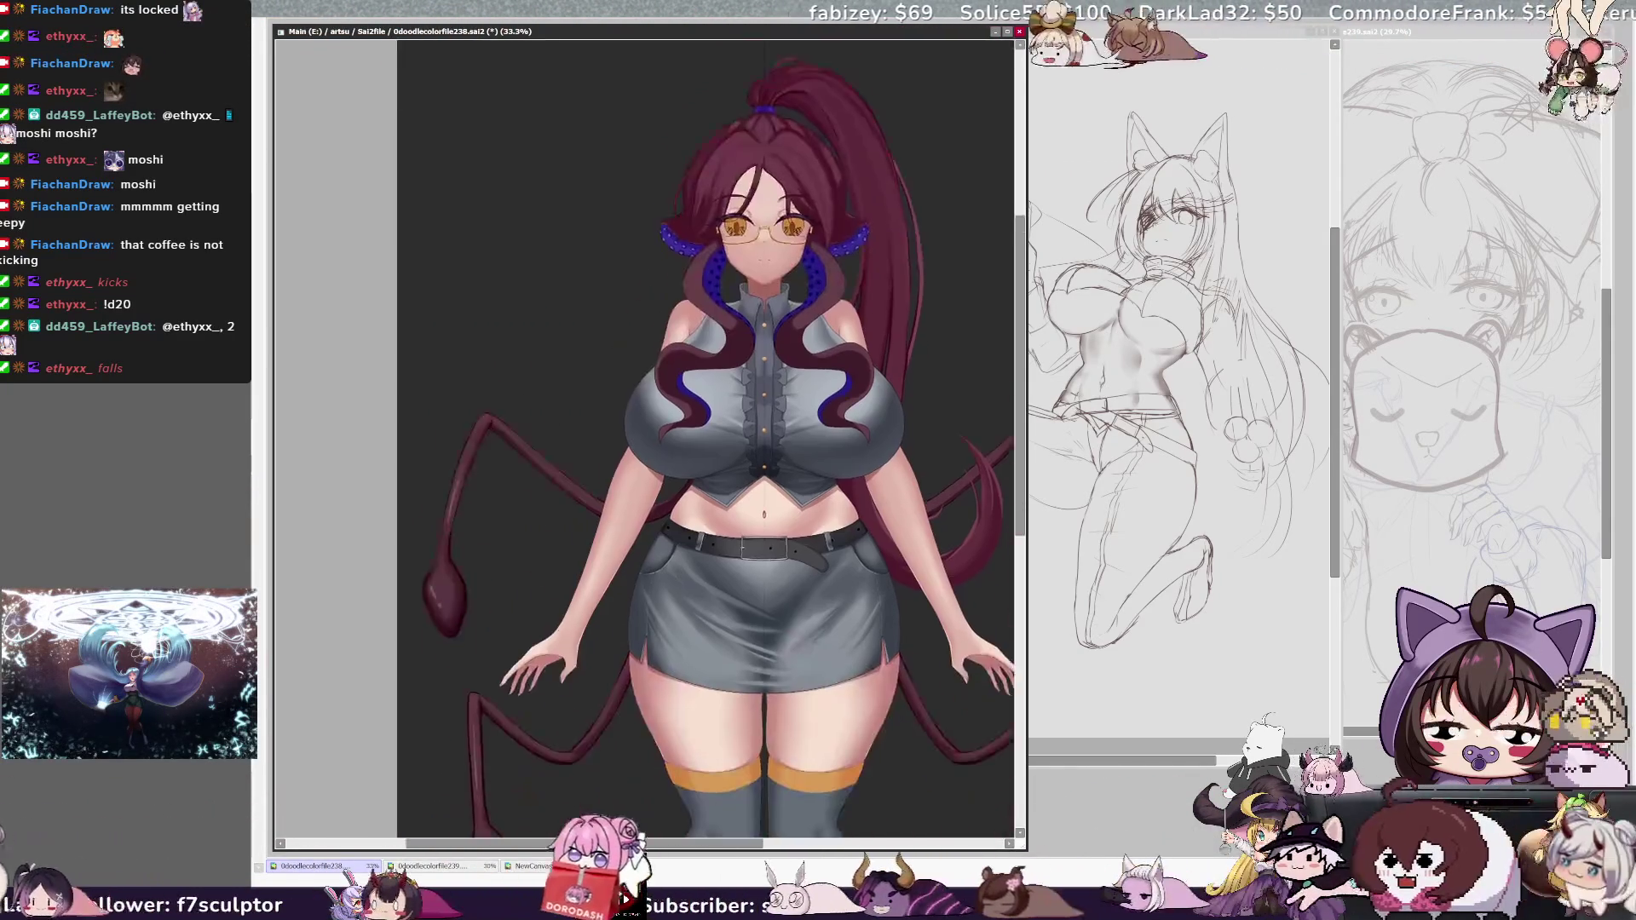
pyautogui.scroll(-2, 649, 447)
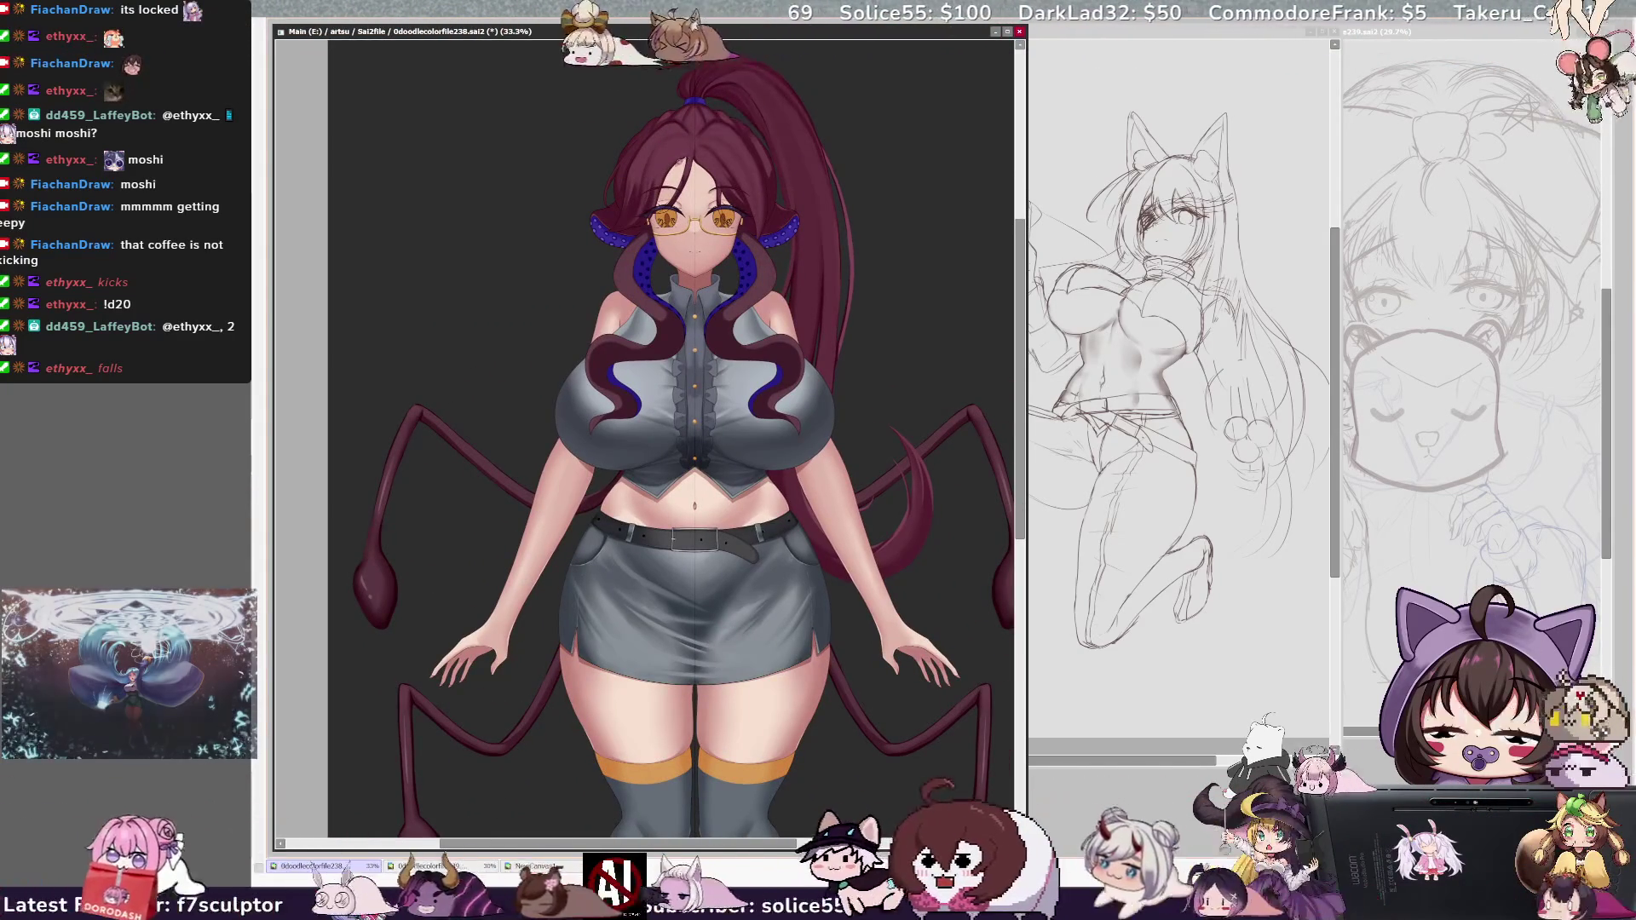
pyautogui.click(707, 139)
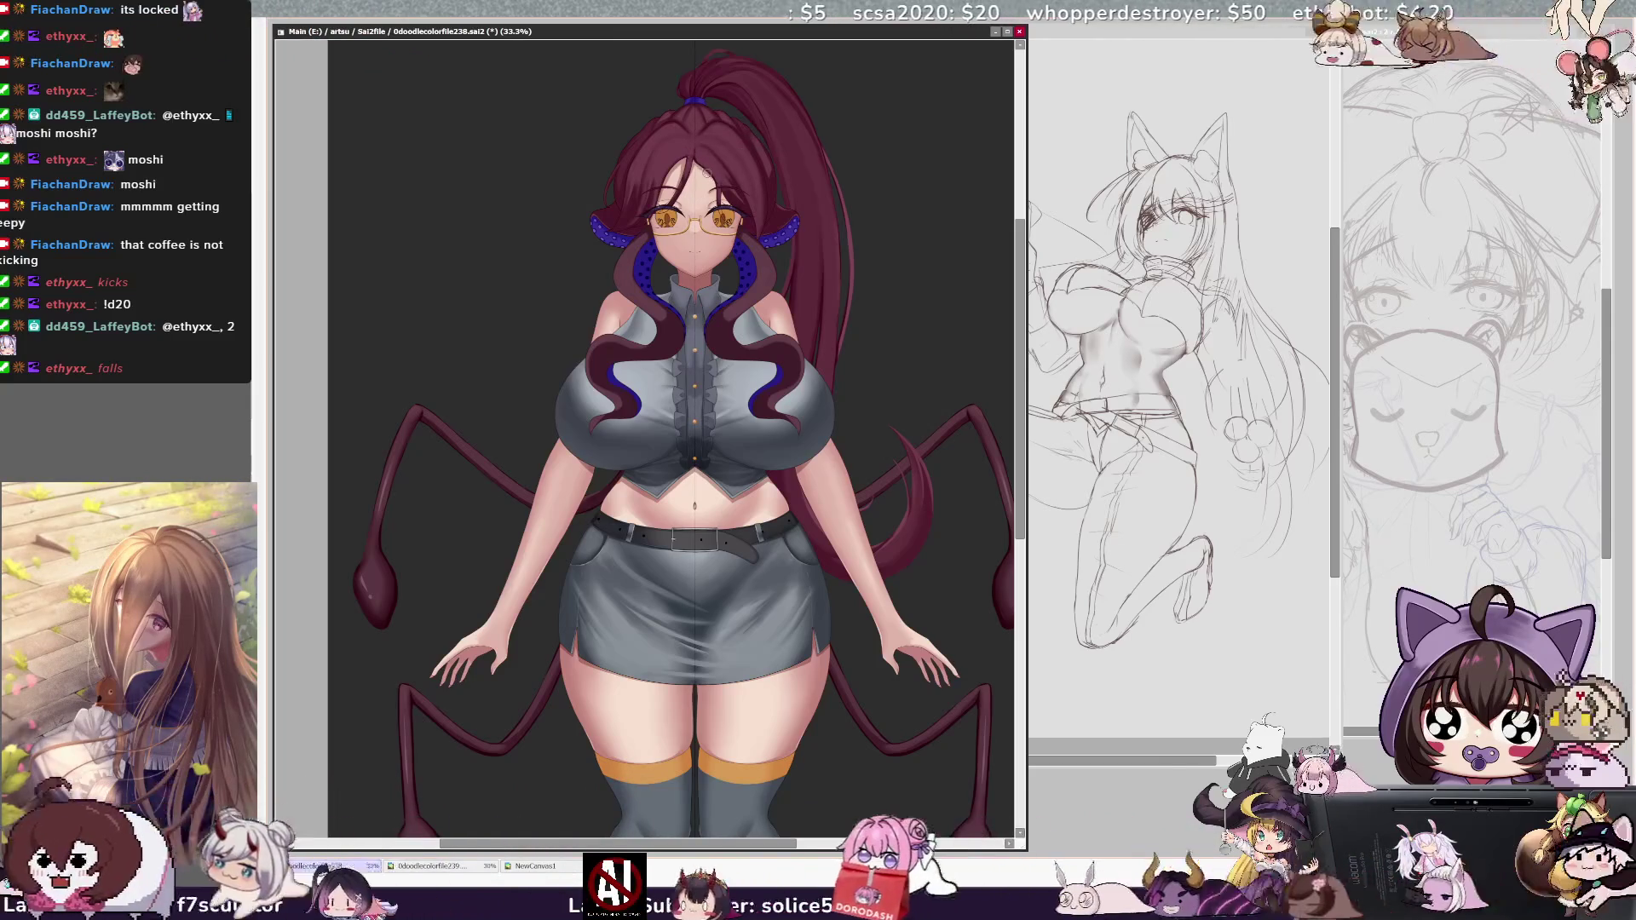
pyautogui.keyDown('ctrl'); pyautogui.keyDown('shift'); pyautogui.click(788, 293); pyautogui.keyUp('shift'); pyautogui.keyUp('ctrl')
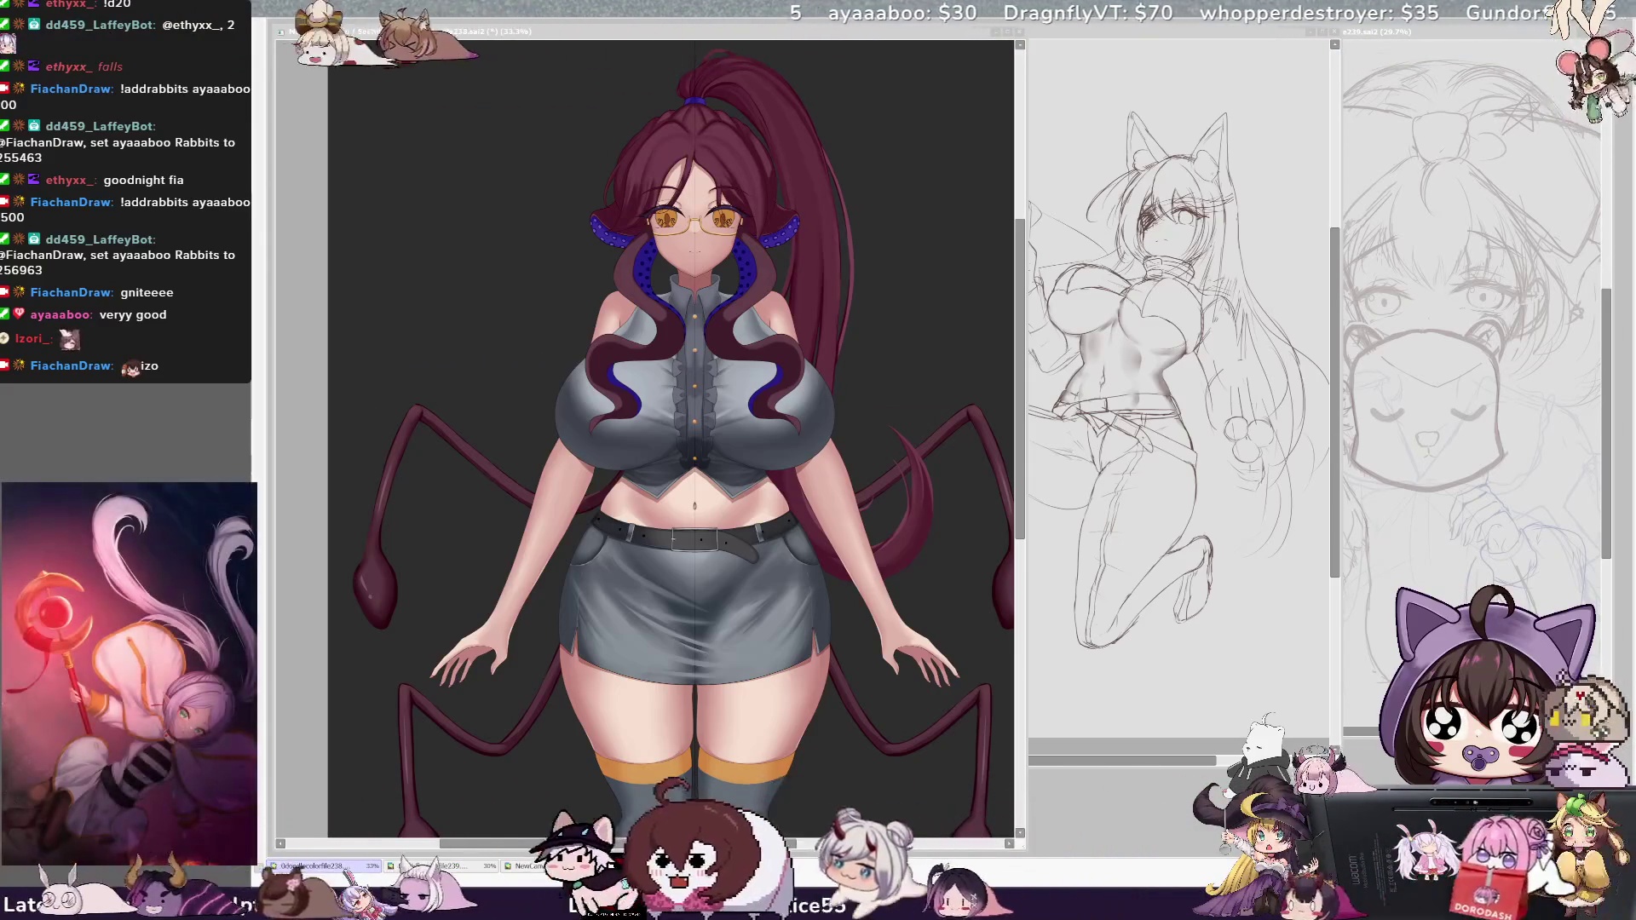
pyautogui.scroll(-2, 652, 442)
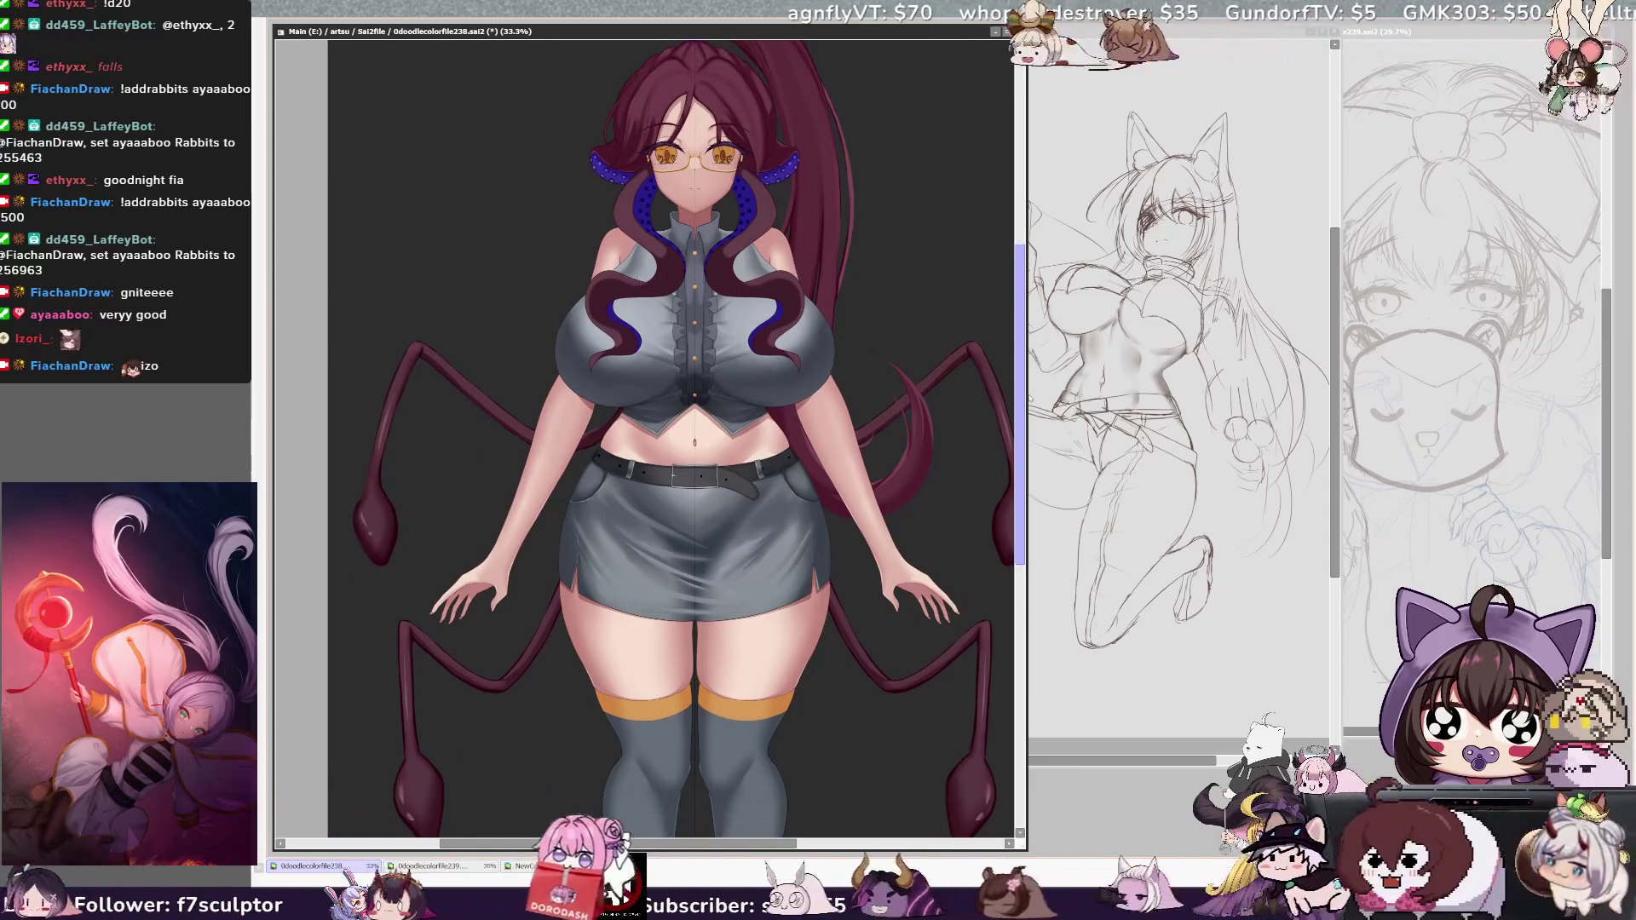
pyautogui.scroll(3, 1006, 325)
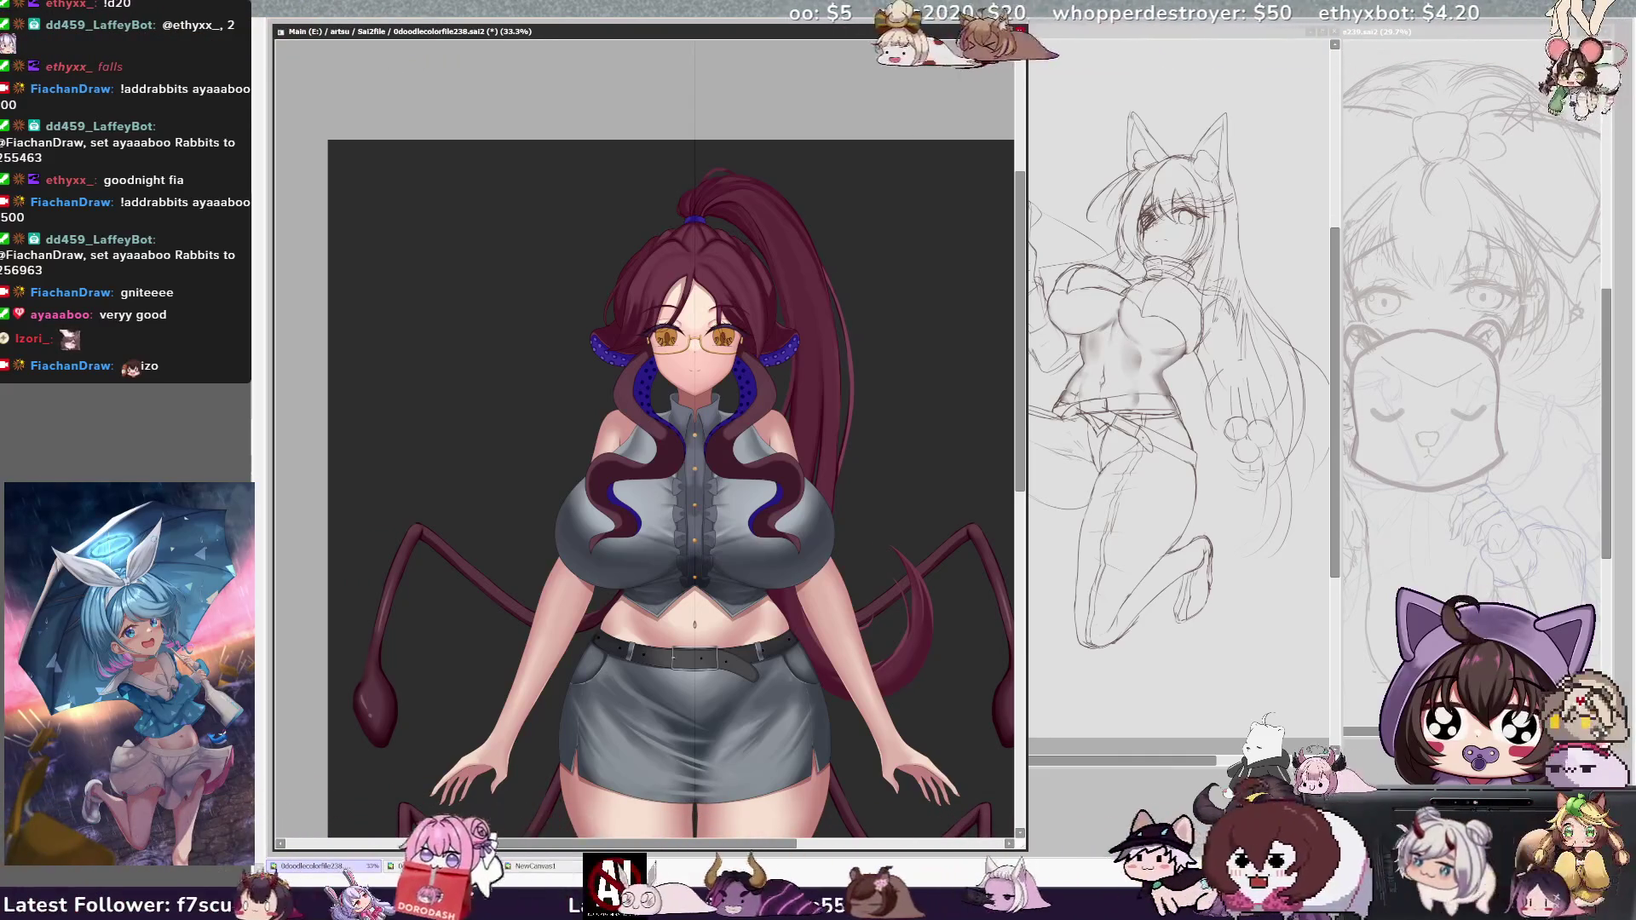
pyautogui.scroll(1, 646, 441)
pyautogui.scroll(2, 645, 441)
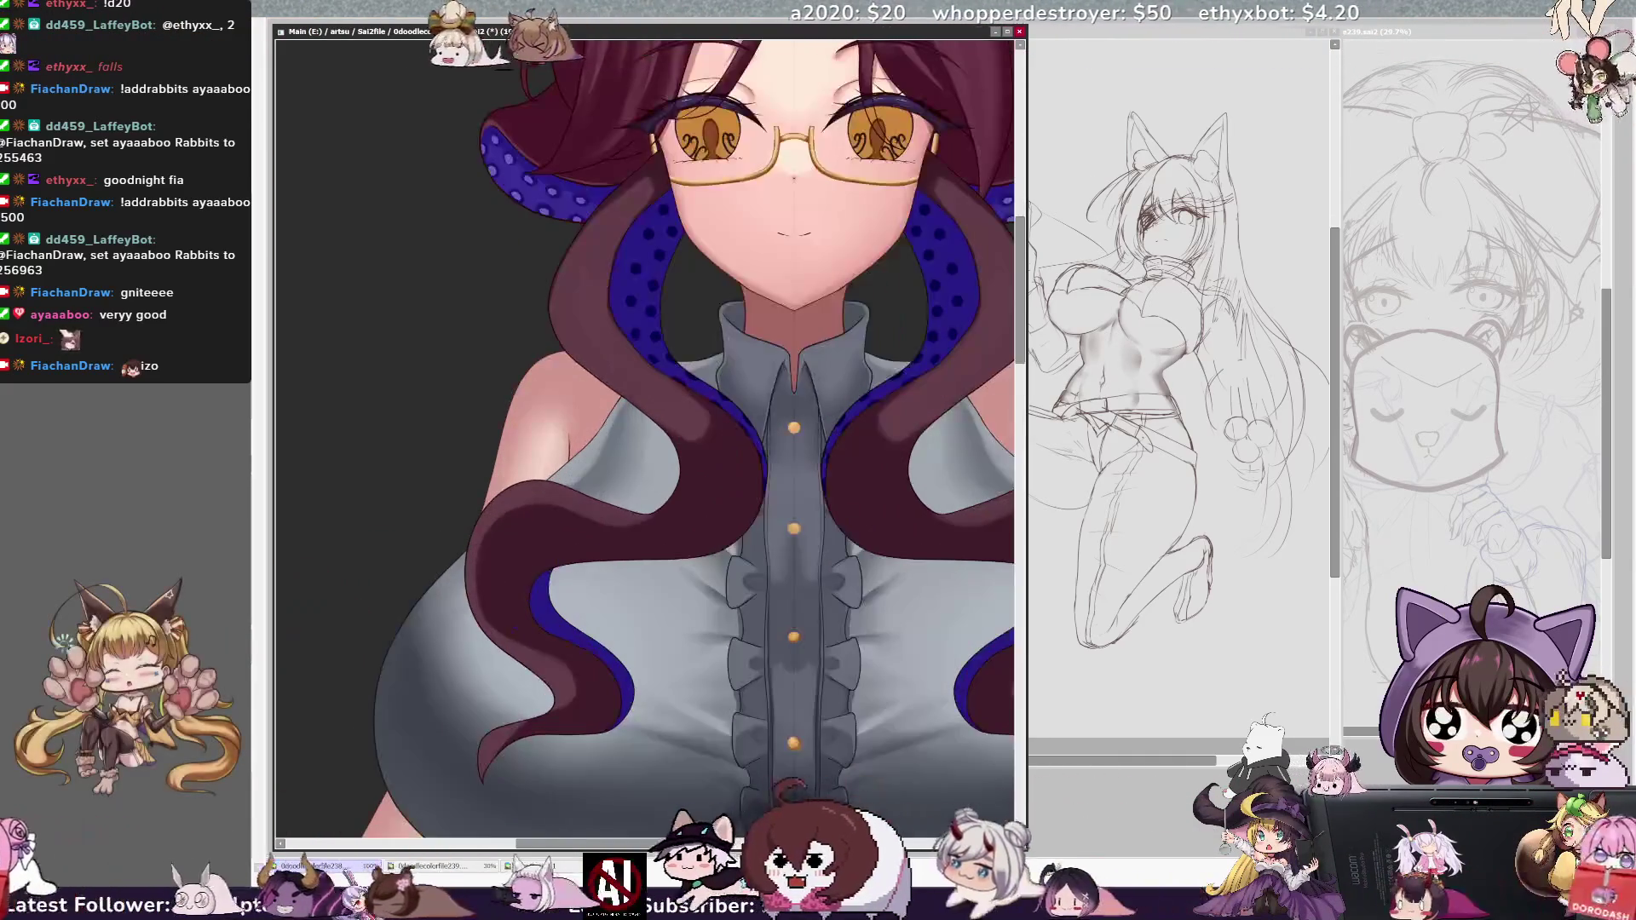
pyautogui.scroll(3, 646, 440)
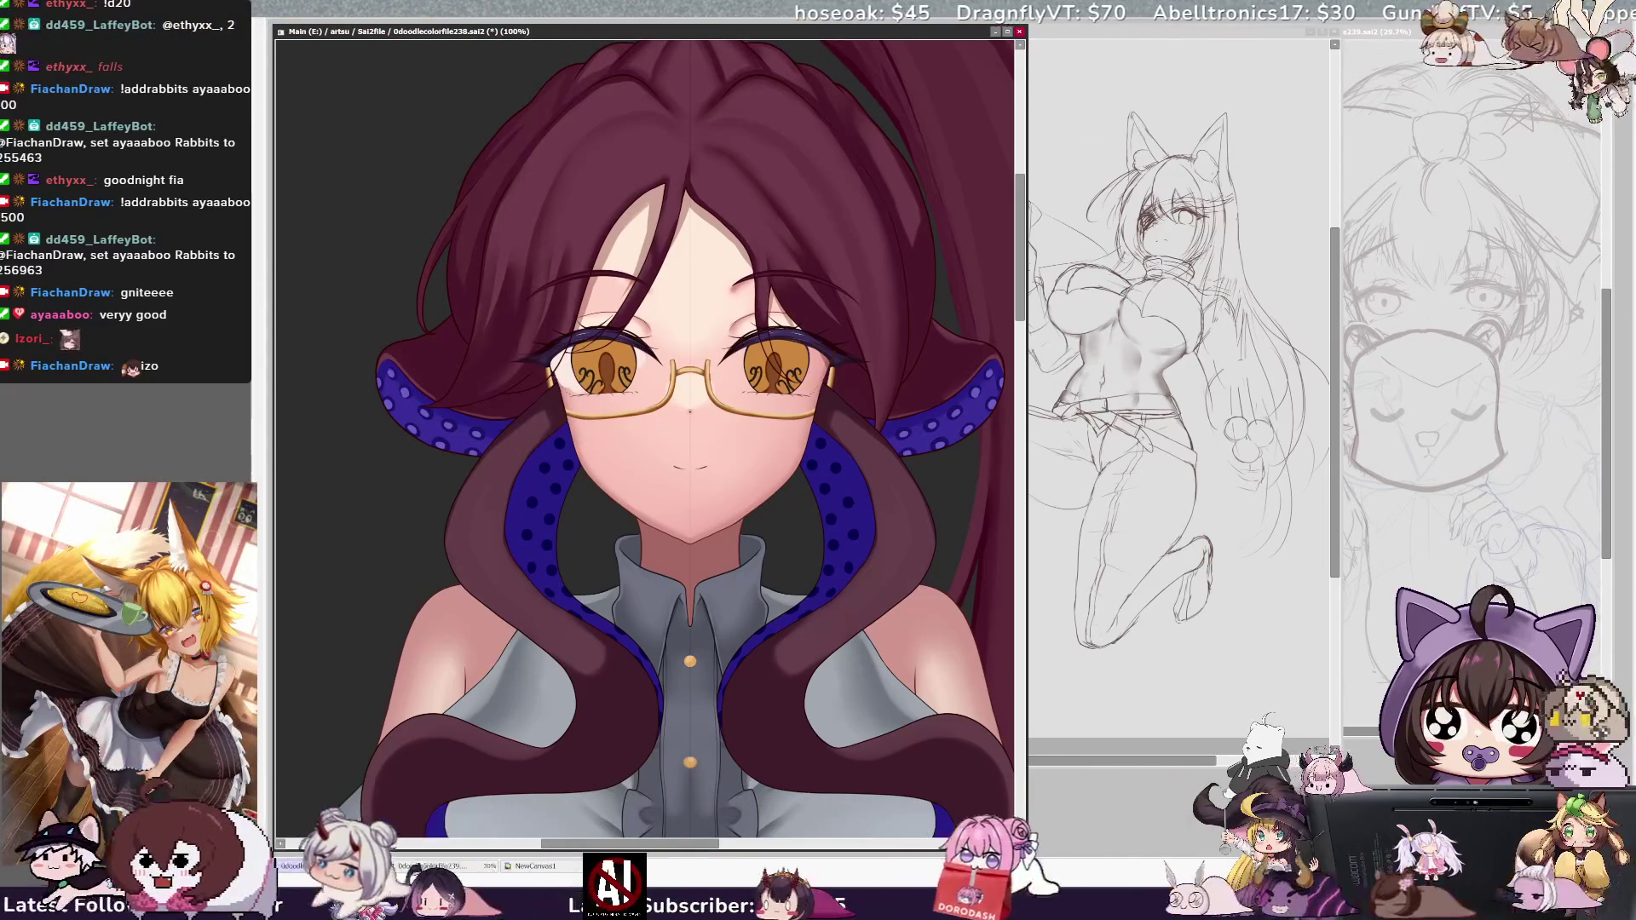
# Zoom in on the face and resize the brush for detailing the eyes and glasses.
pyautogui.hotkey('ctrl', '+')
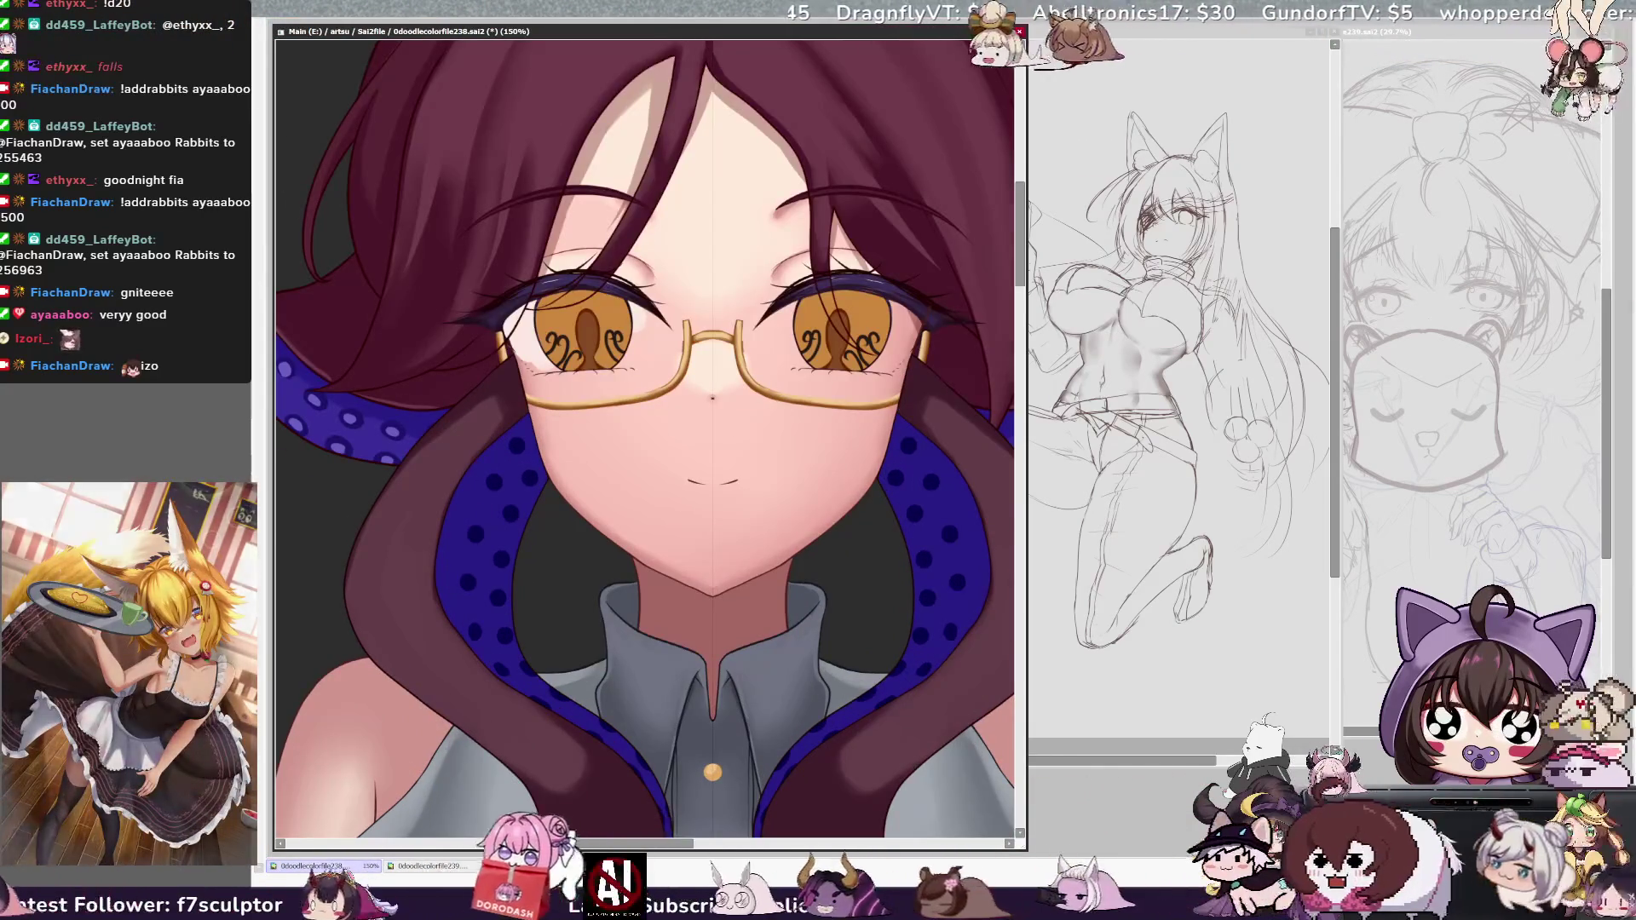
pyautogui.hotkey('ctrl', '+')
pyautogui.press(']')
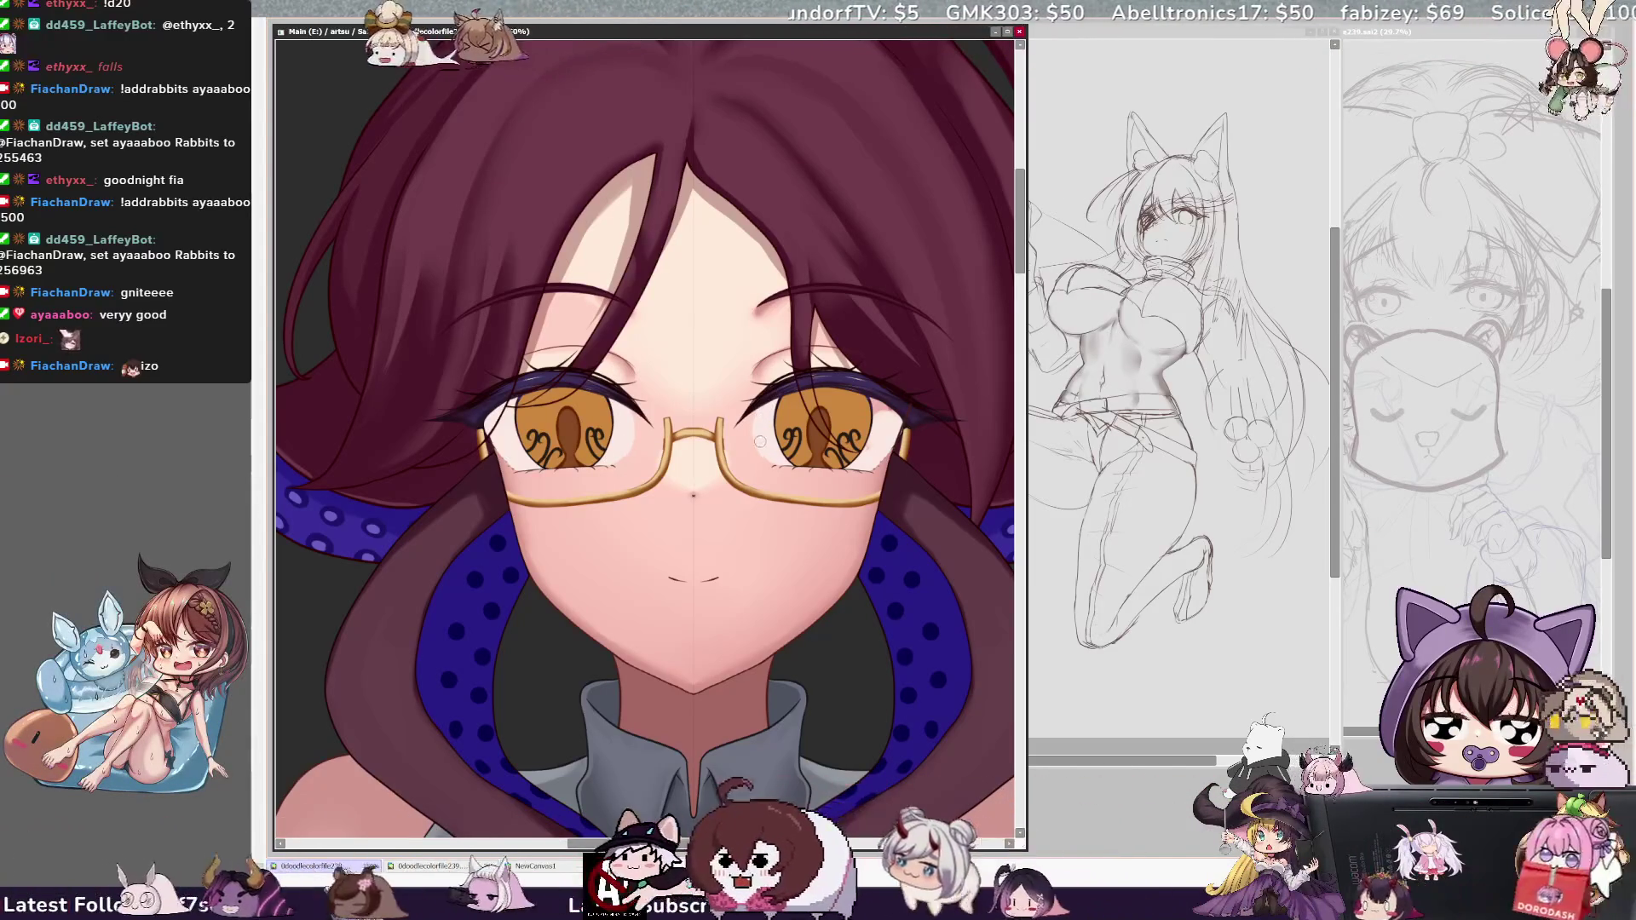
# Toggle undo to compare the brown hair strand over the purple tentacle dots, keeping it.
pyautogui.hotkey('ctrl', 'z')
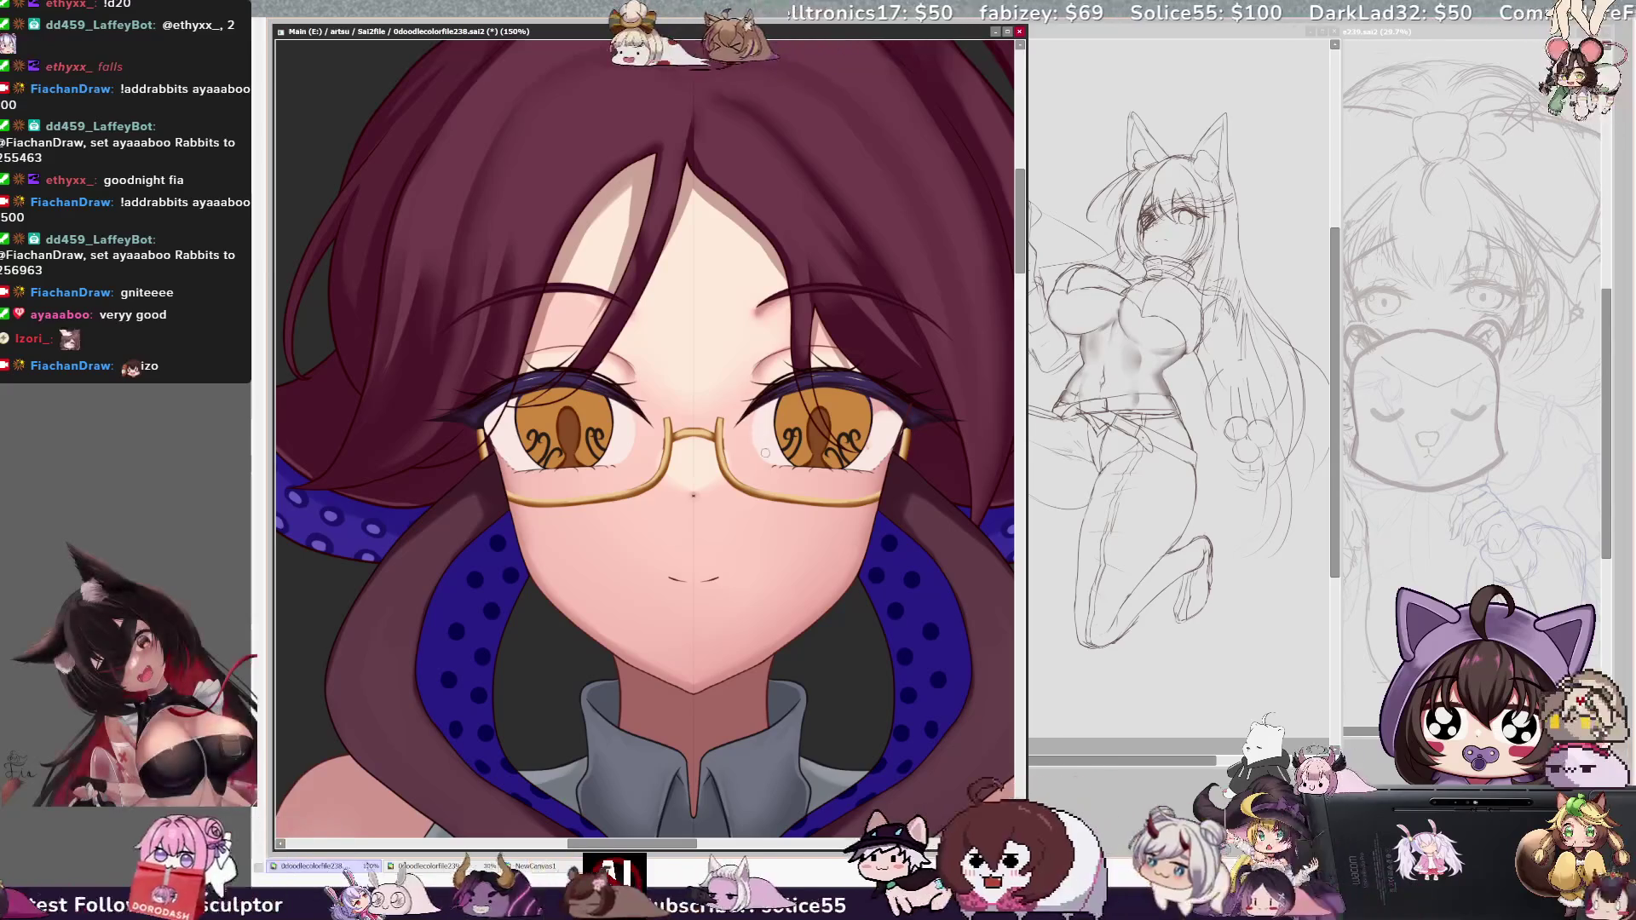
pyautogui.hotkey('ctrl', 'z')
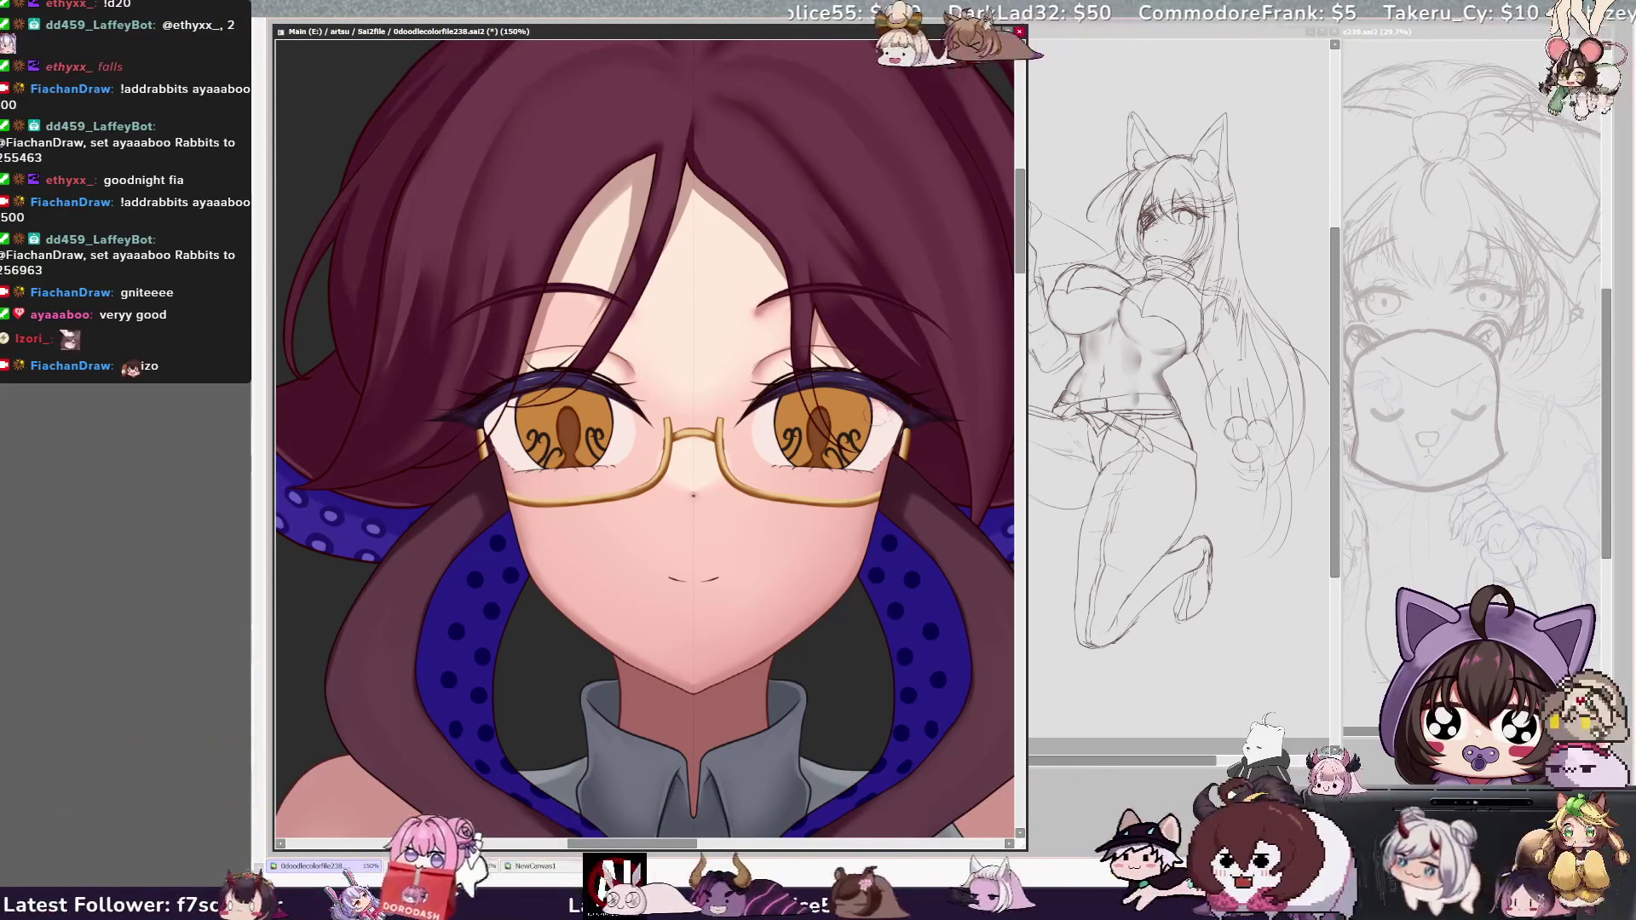
pyautogui.hotkey('ctrl', 'z')
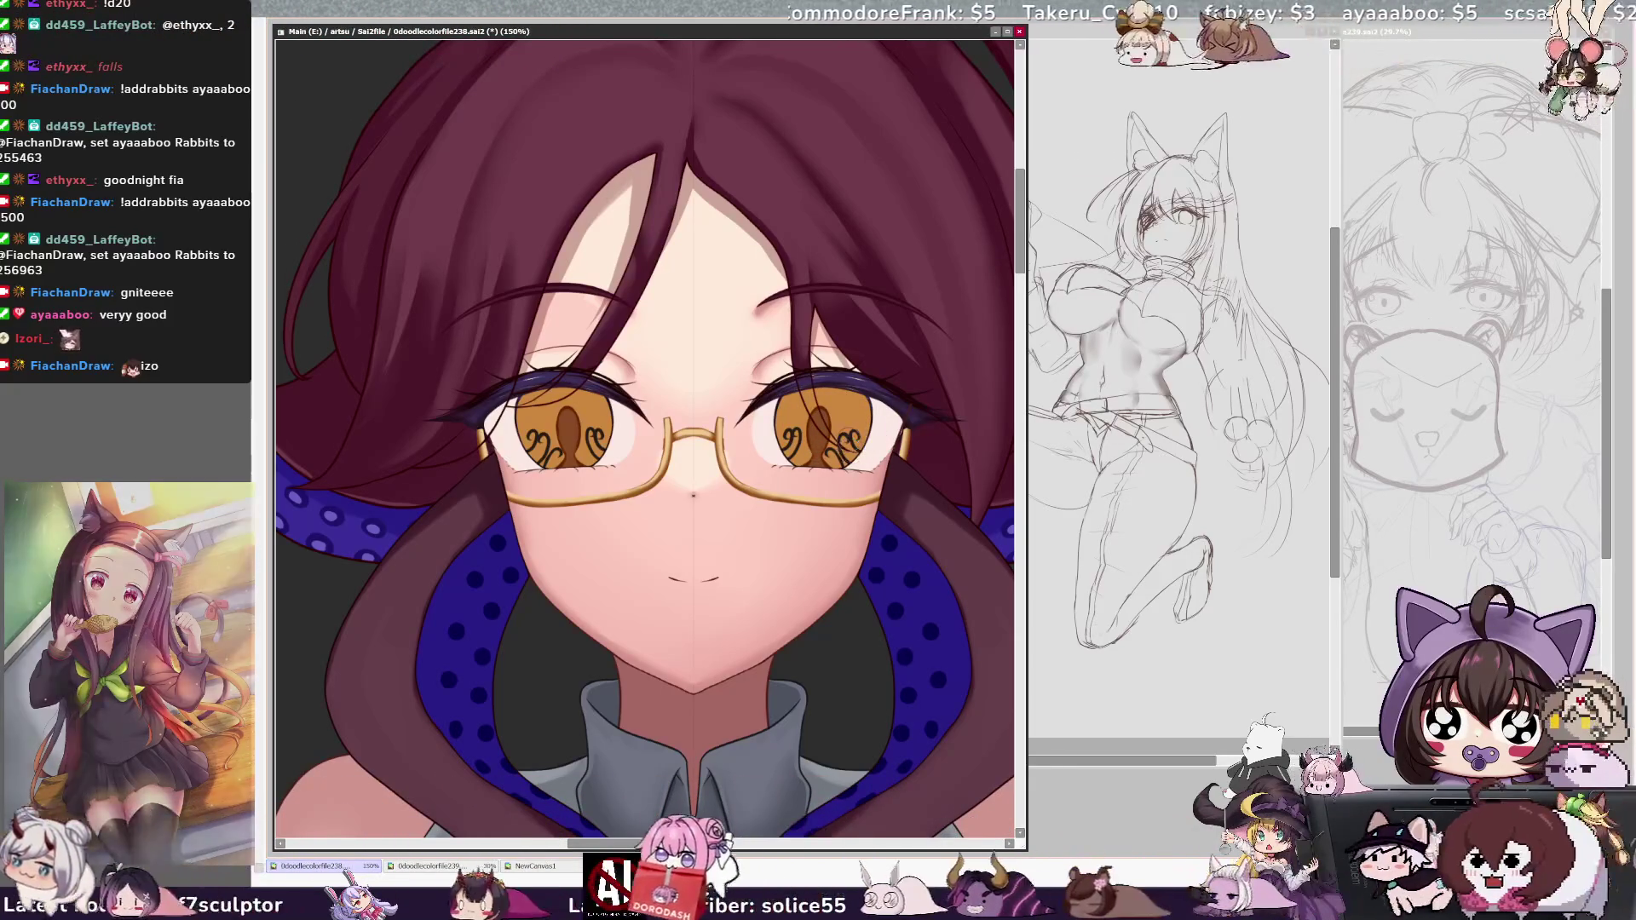
pyautogui.scroll(-3, 691, 494)
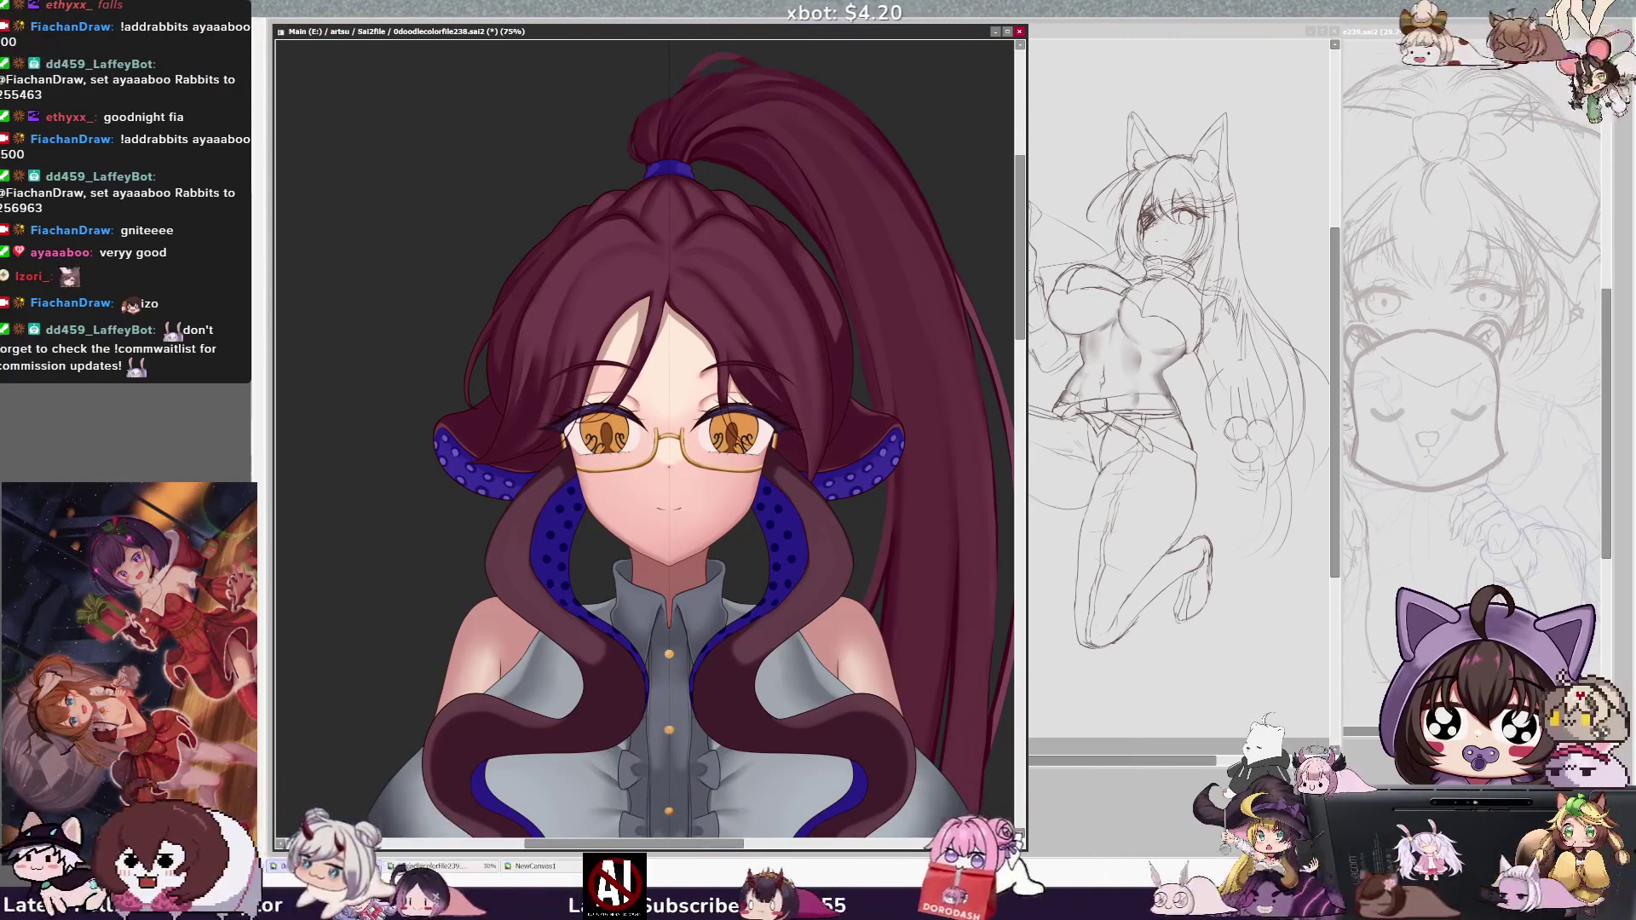
pyautogui.press('Home')
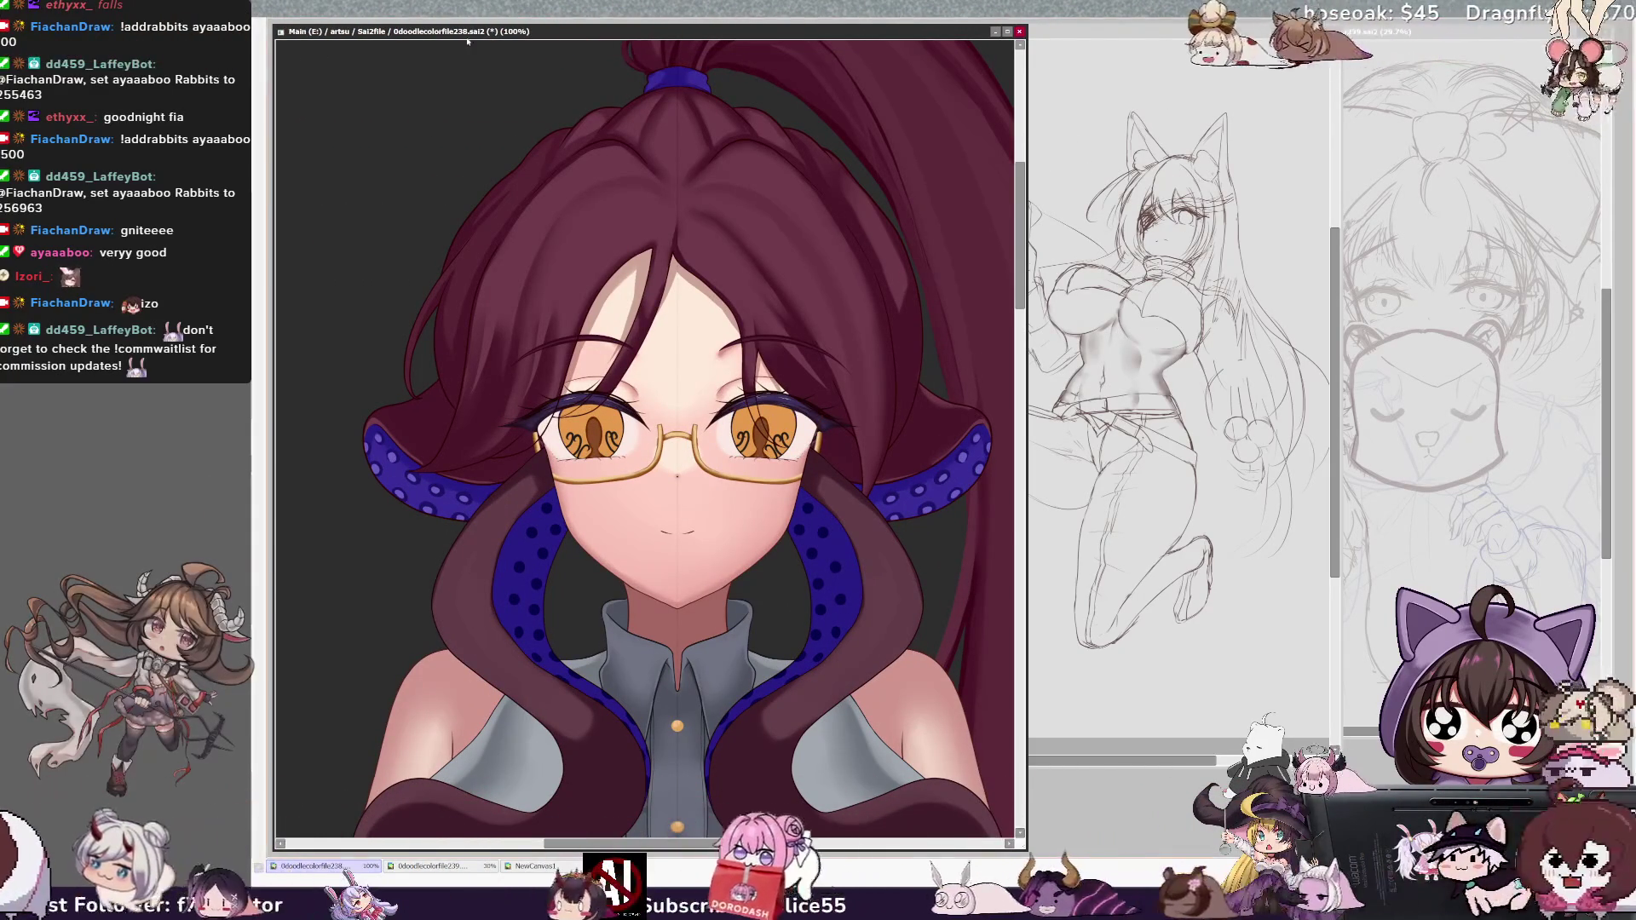
pyautogui.press('pageup')
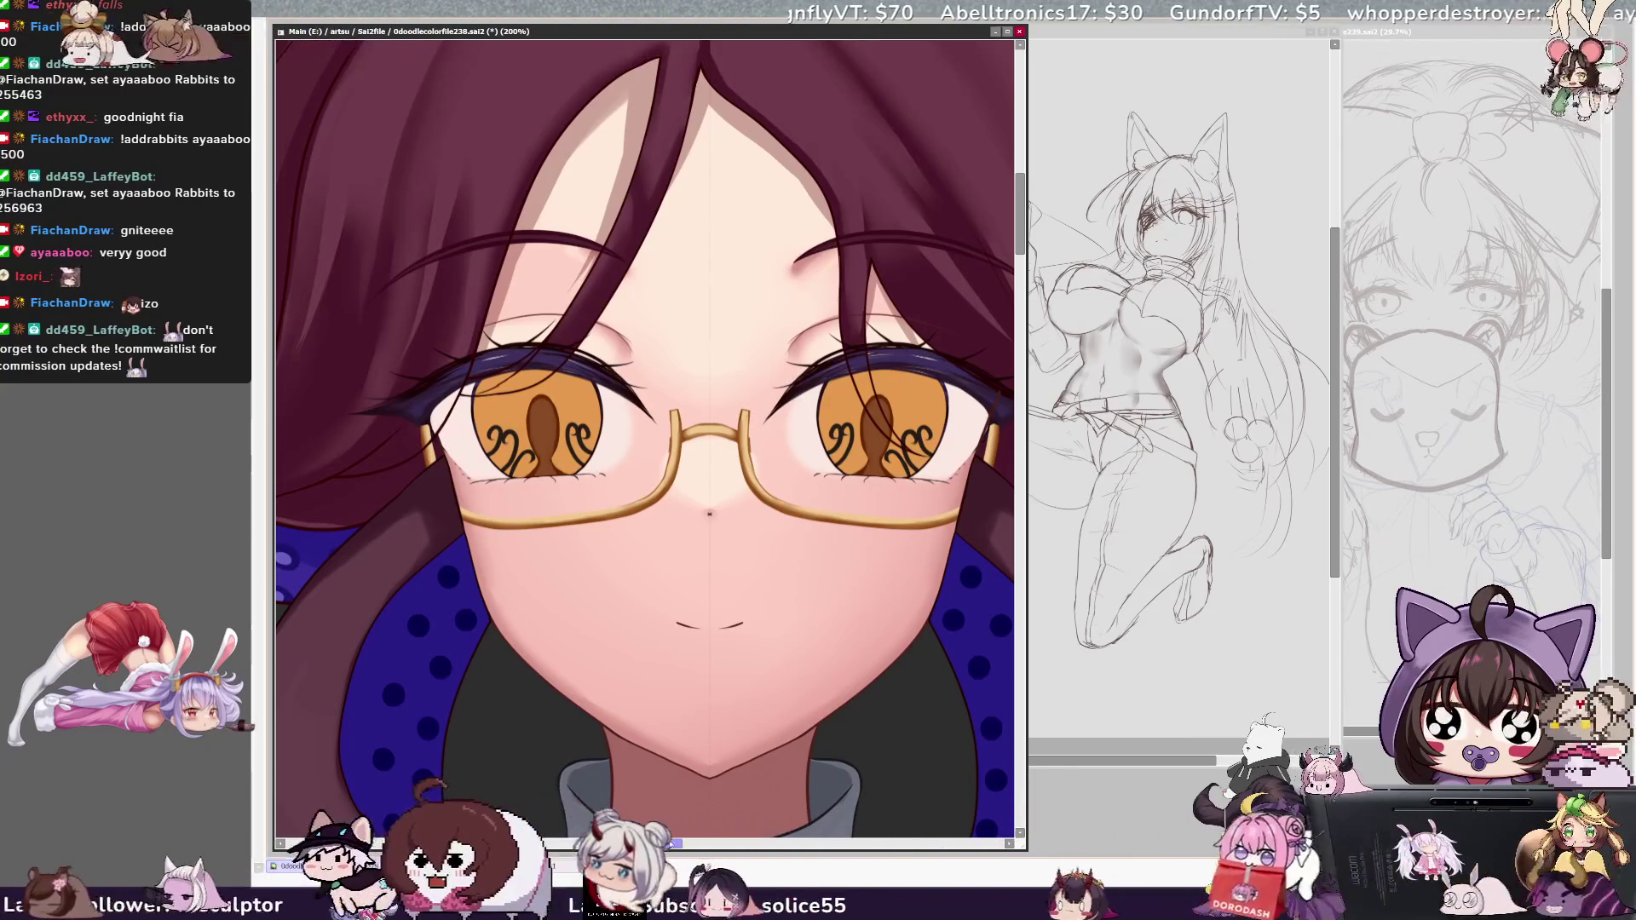
pyautogui.hscroll(3, 646, 440)
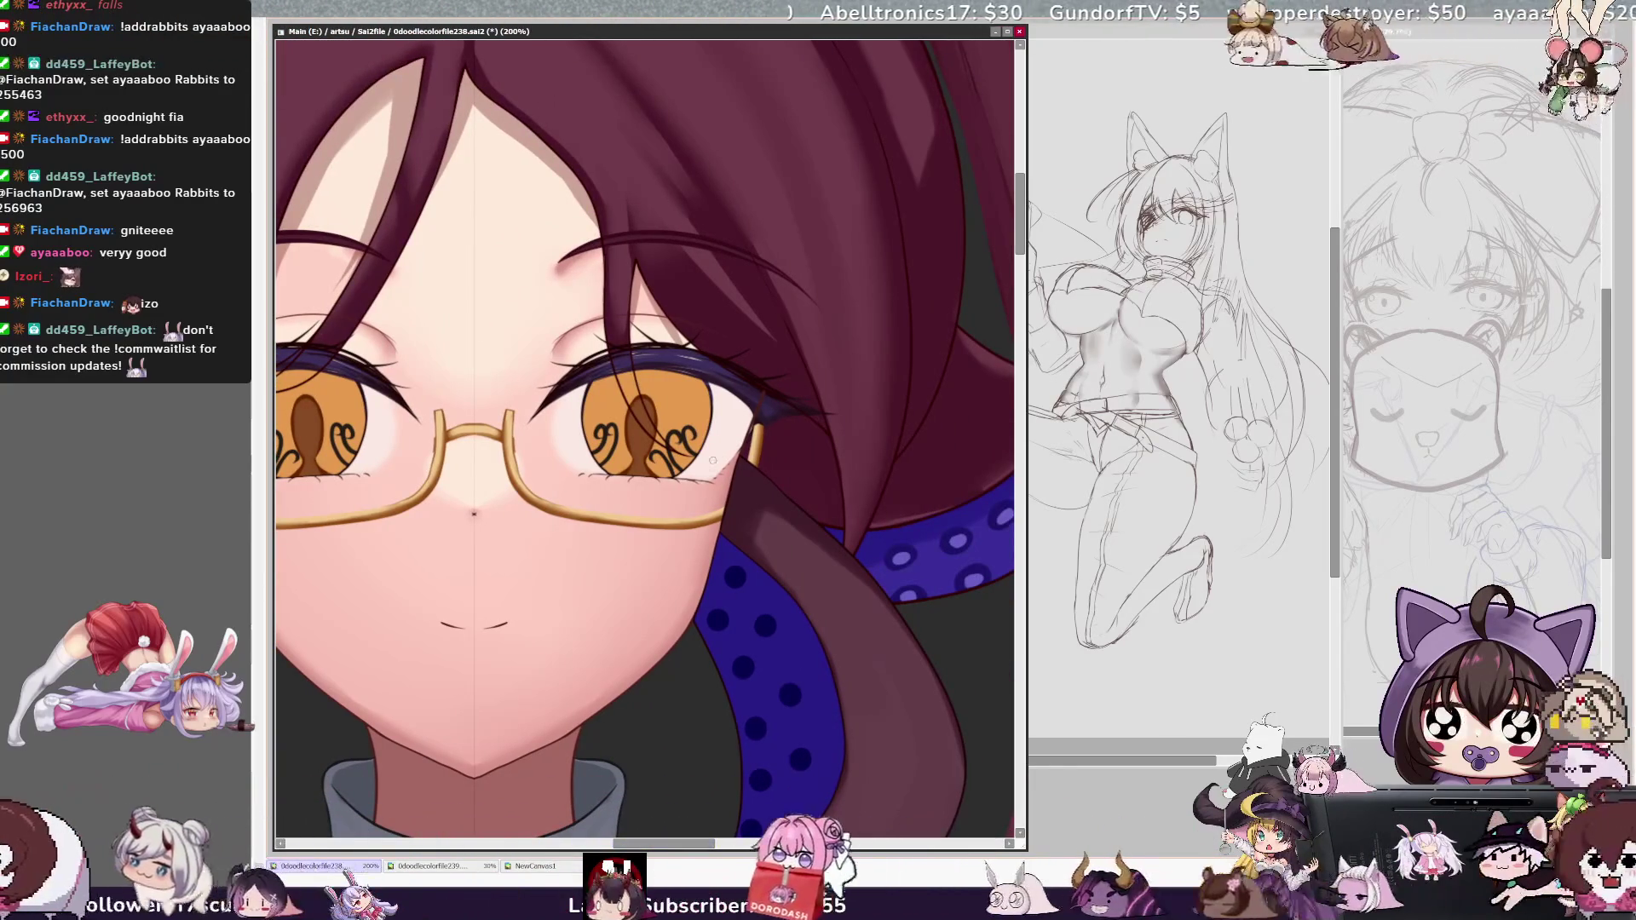
pyautogui.scroll(-2, 713, 461)
pyautogui.scroll(-1, 712, 460)
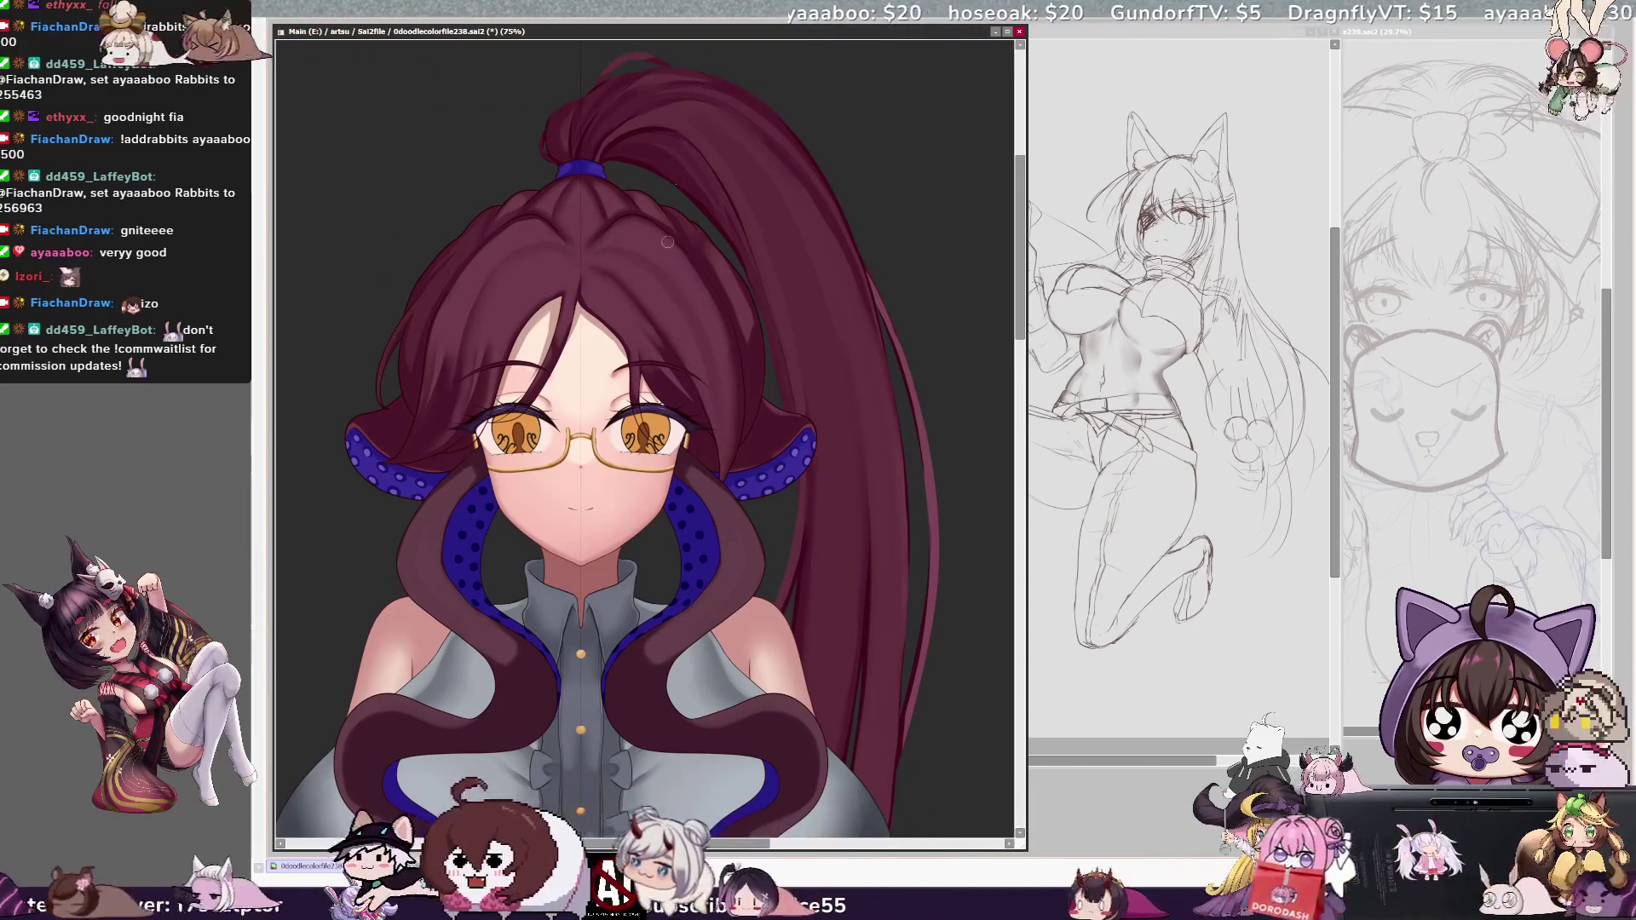
pyautogui.press('Delete')
pyautogui.press('Delete')
pyautogui.press('Delete')
pyautogui.press('Delete')
pyautogui.press('Delete')
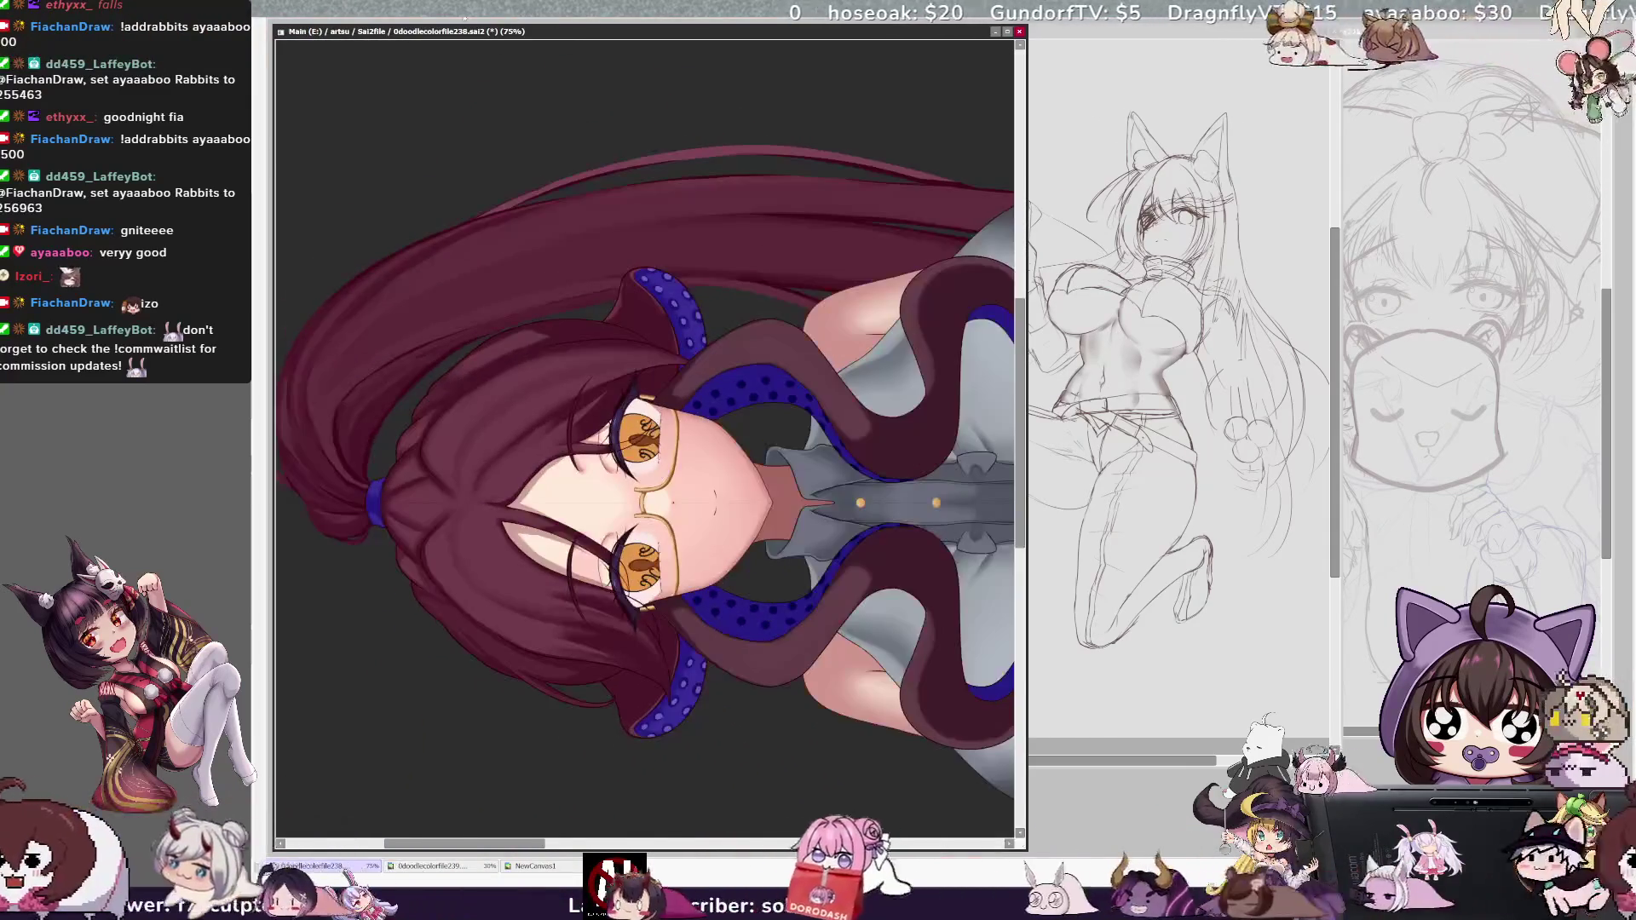
pyautogui.press('Home')
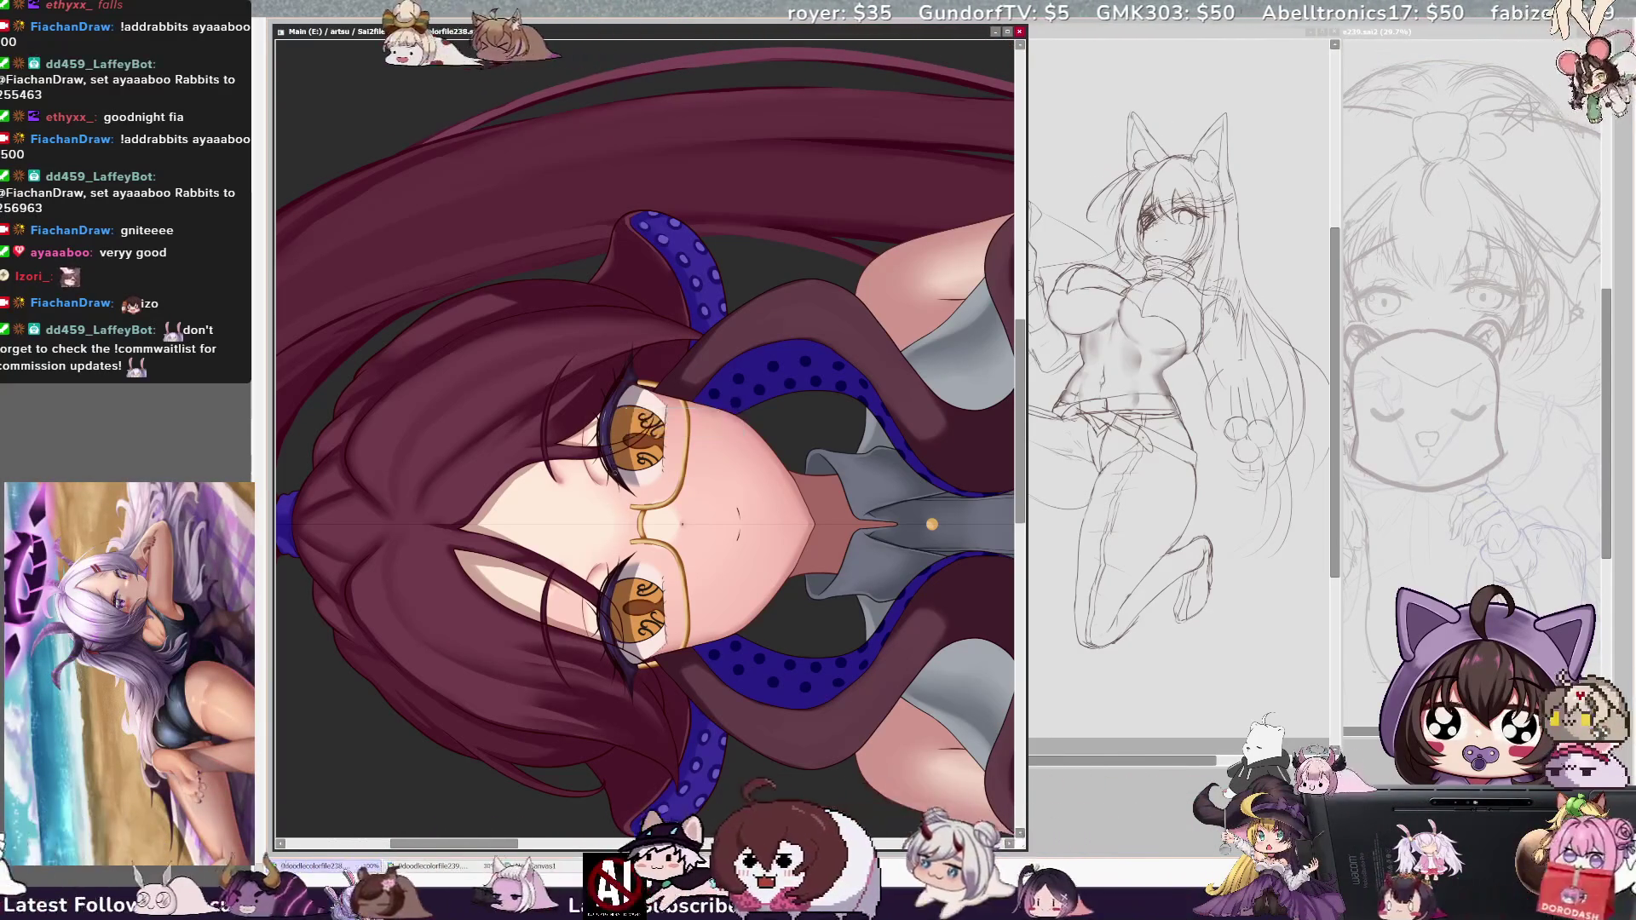
pyautogui.press(']')
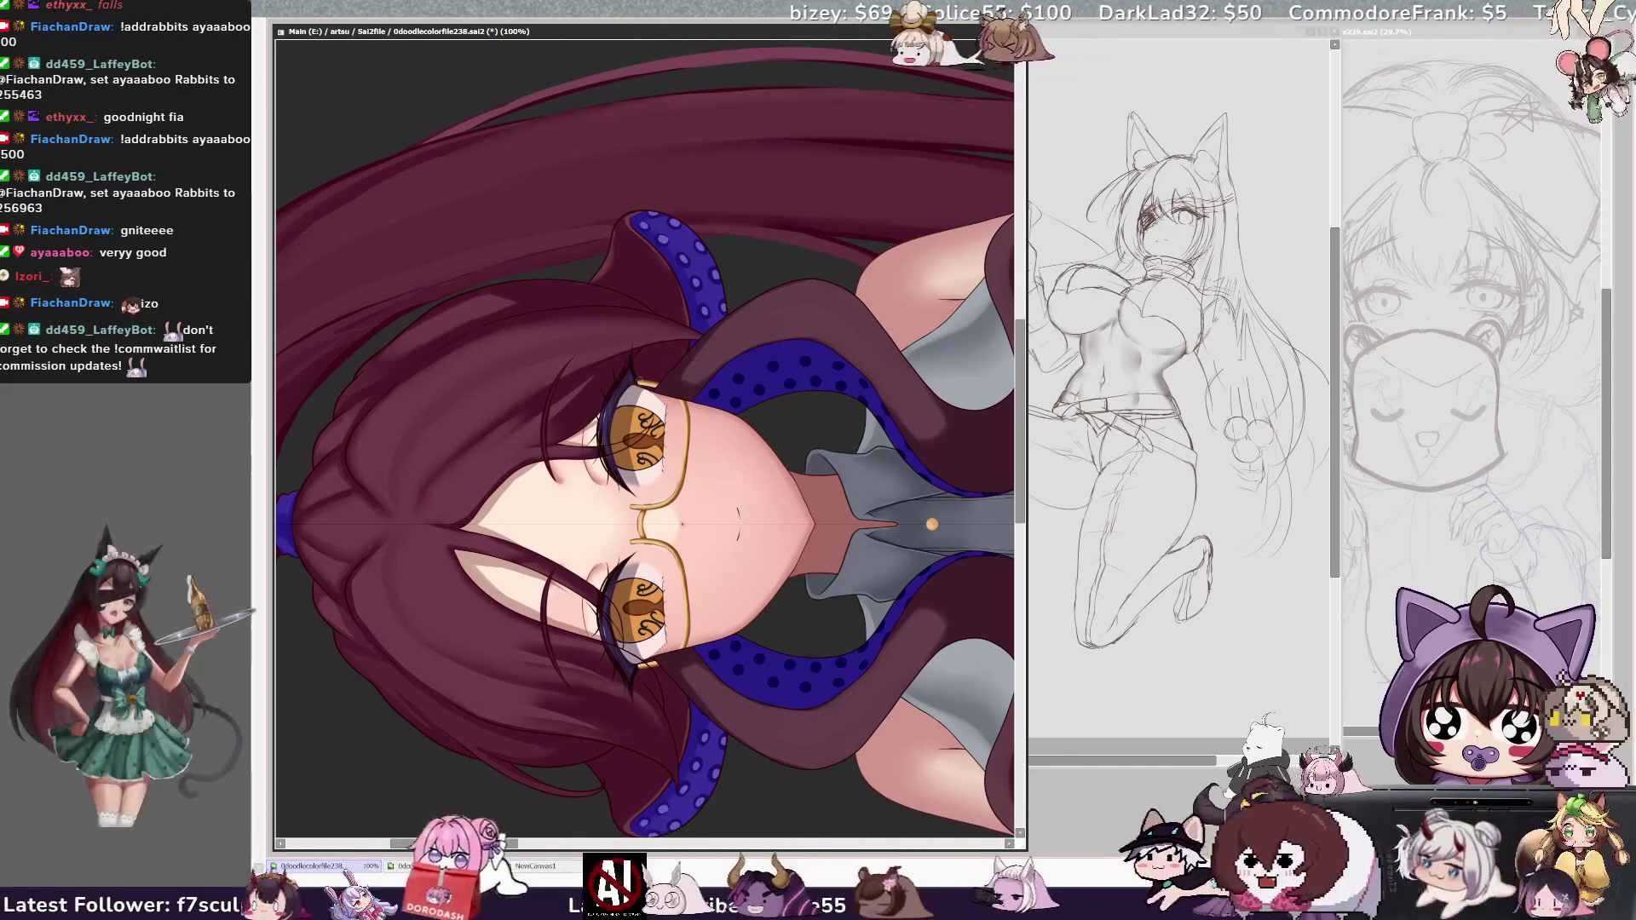
pyautogui.press('-')
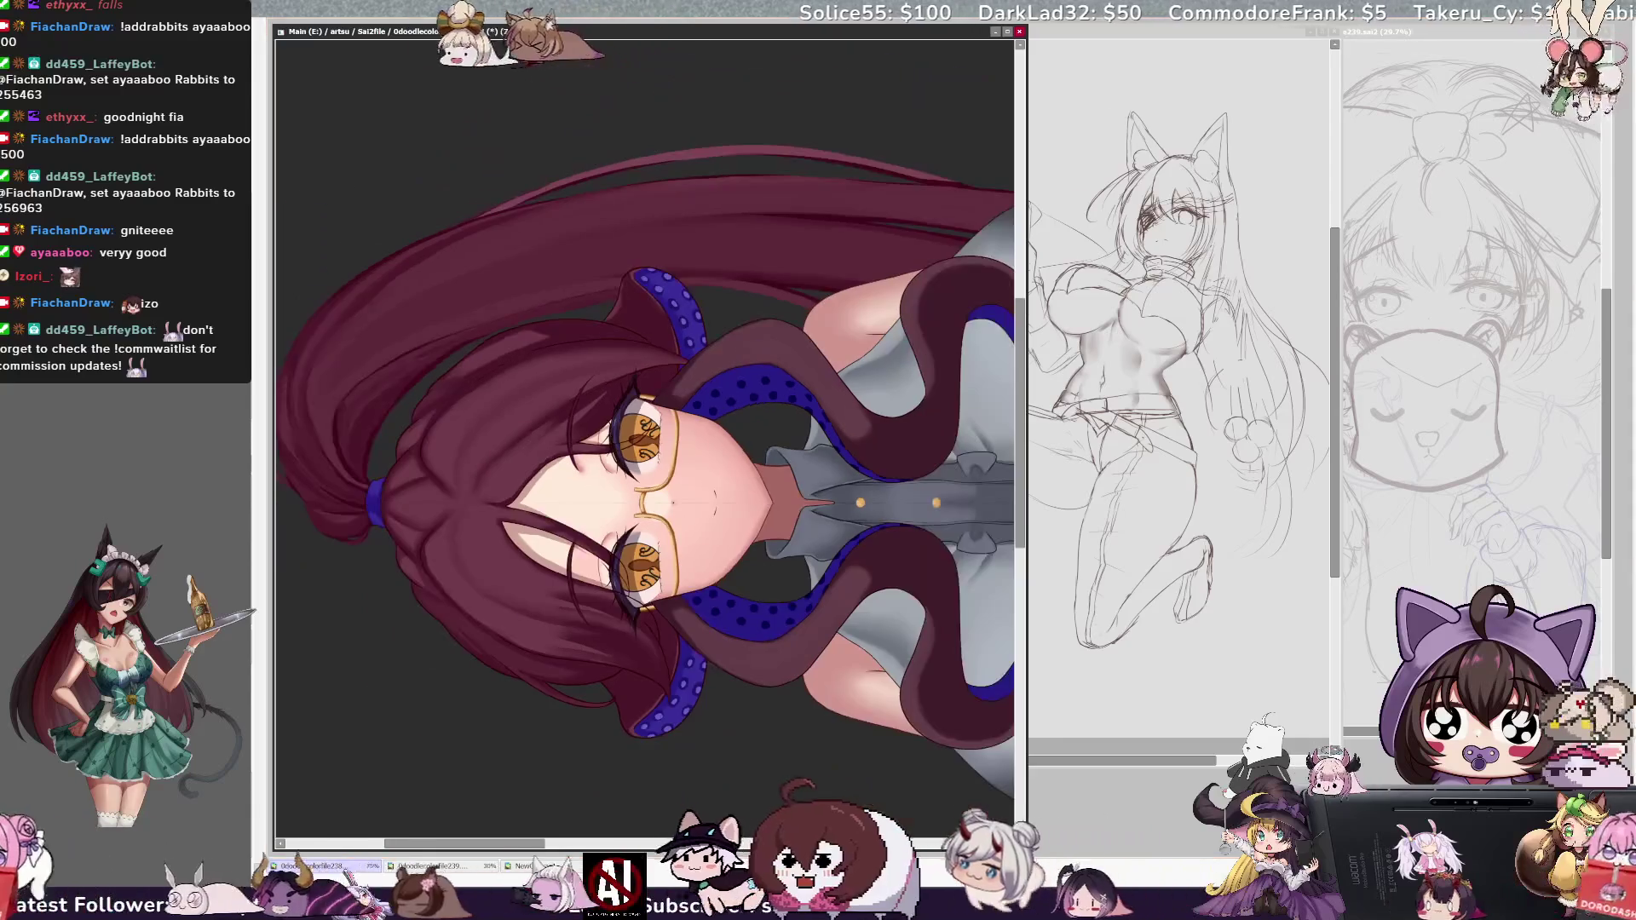
pyautogui.press('Home')
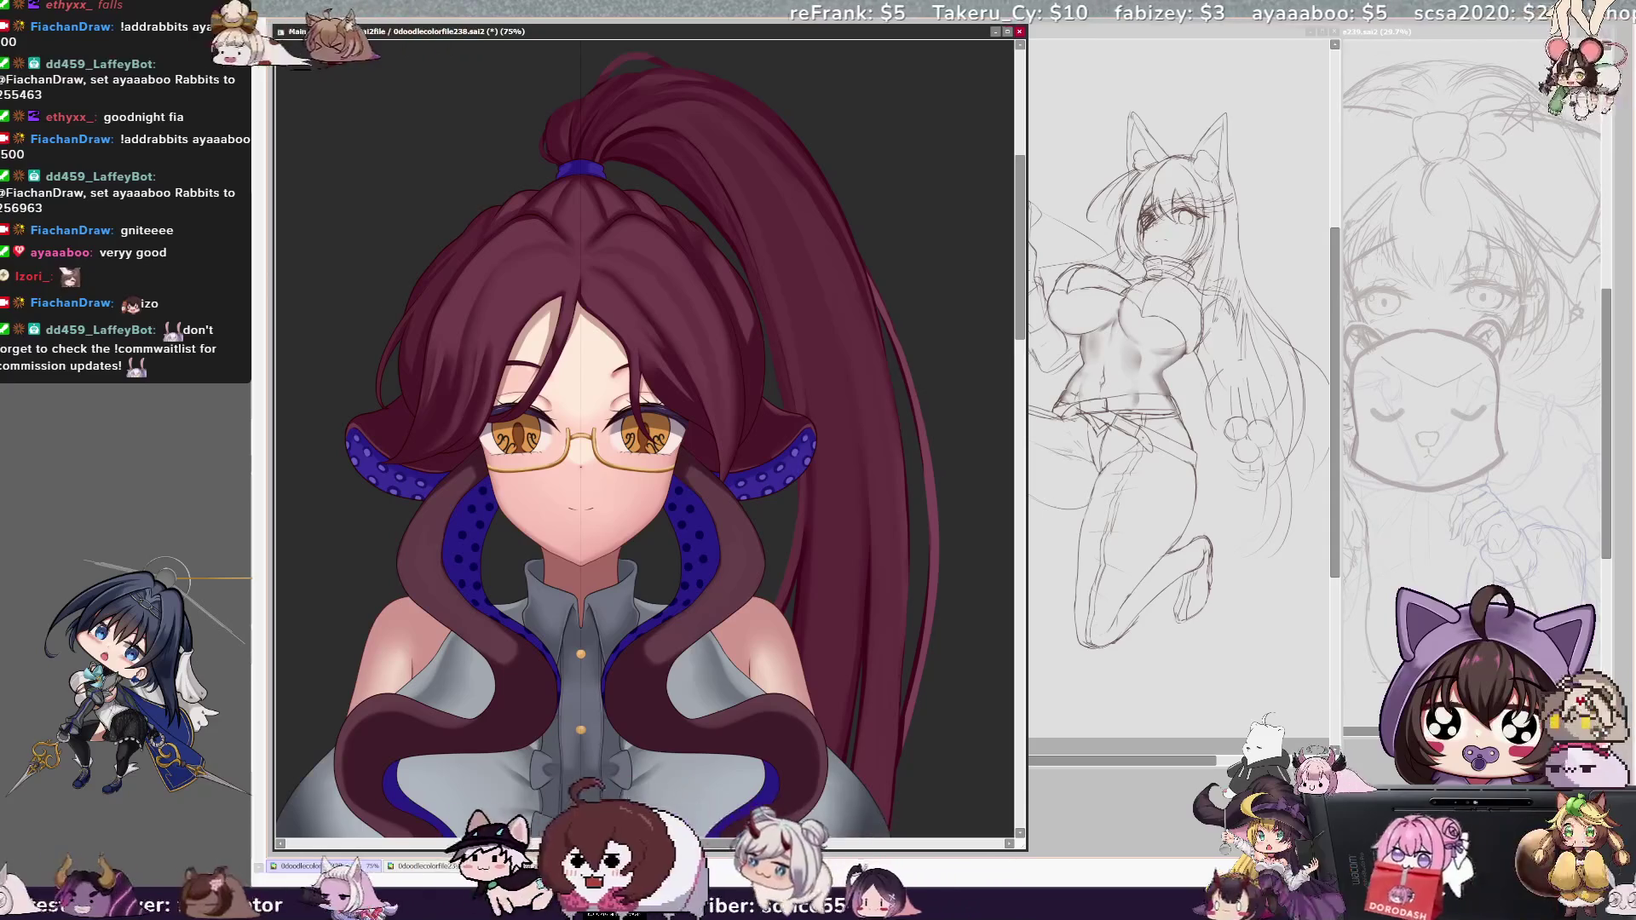
# Shrink the brush from 122 down to fine-detail sizes while painting the face.
pyautogui.press('Left')
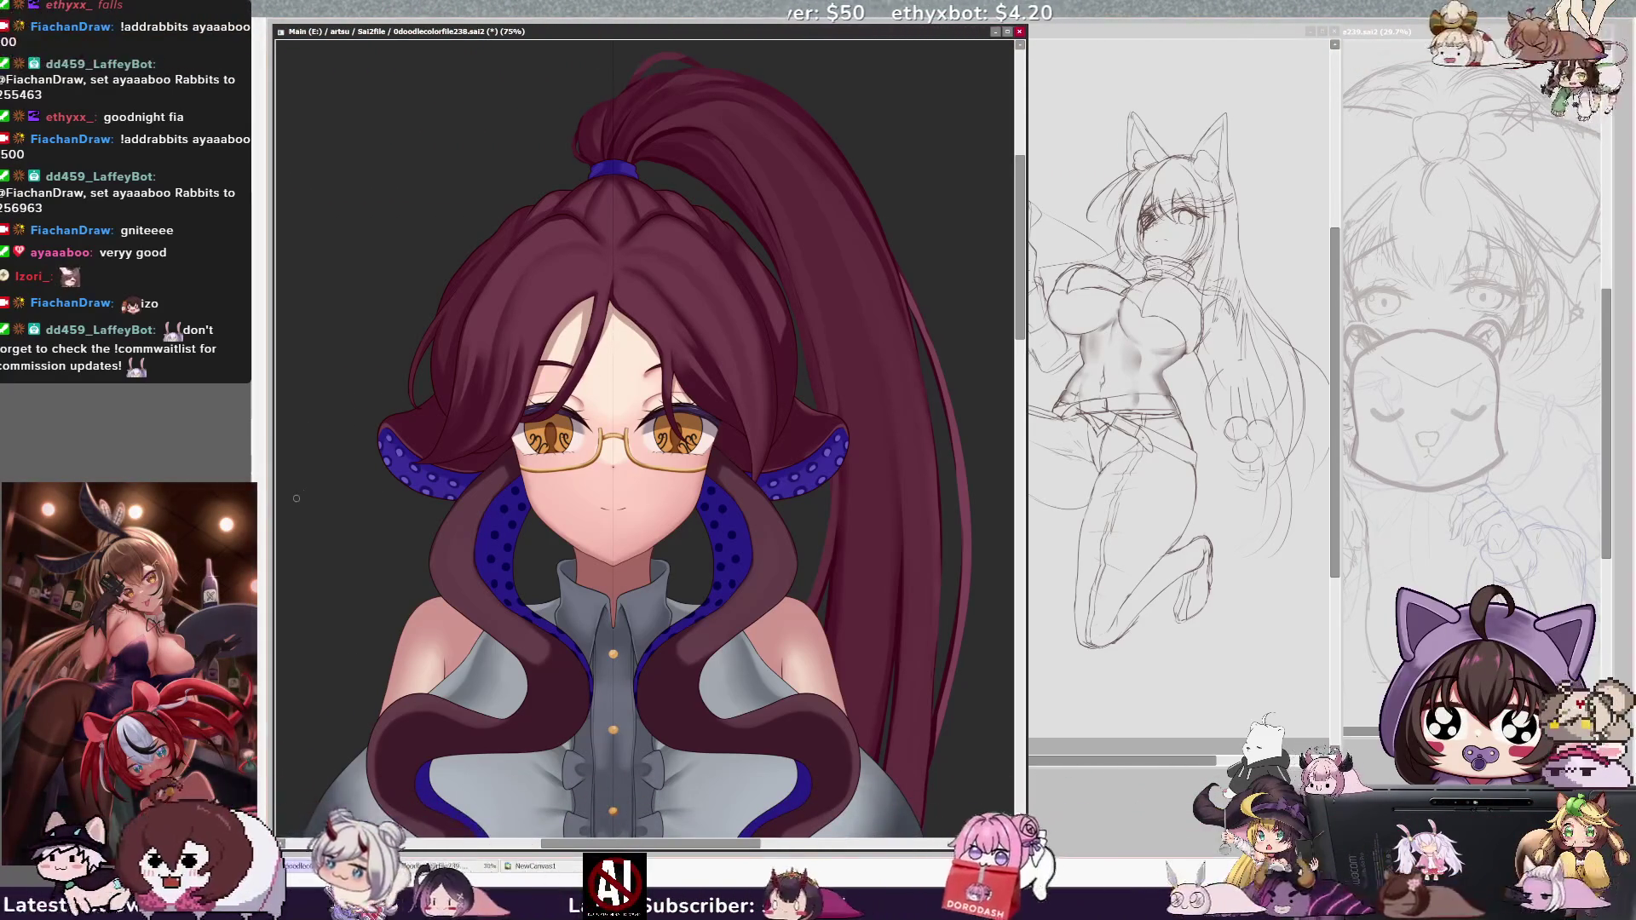
pyautogui.press(']')
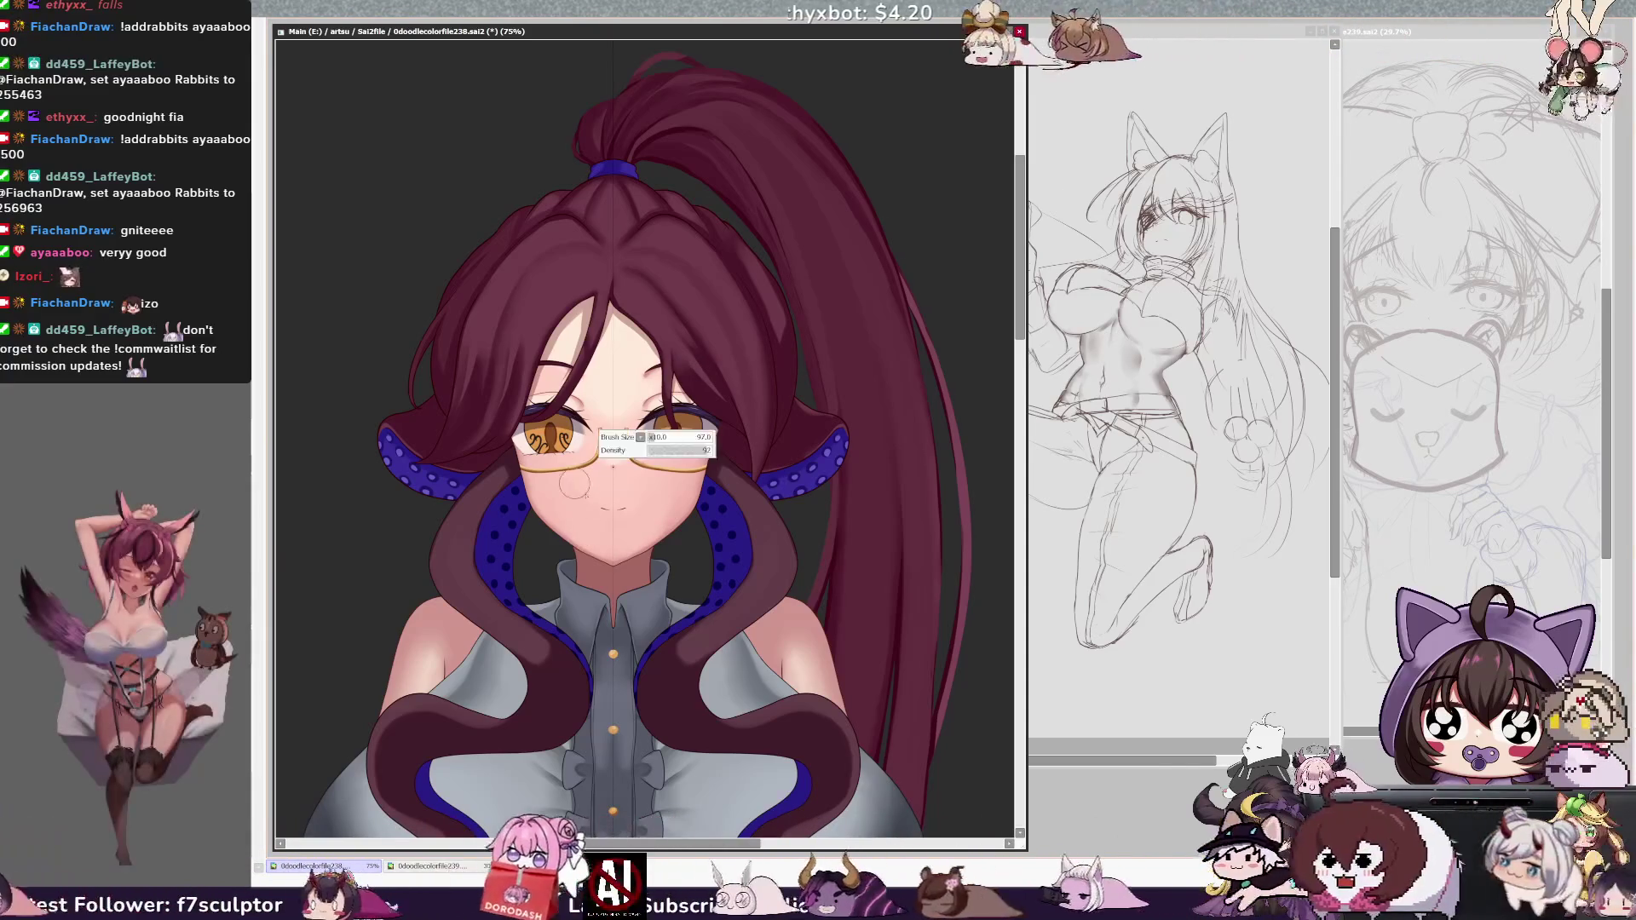
pyautogui.press('[')
pyautogui.press('[')
pyautogui.press('[')
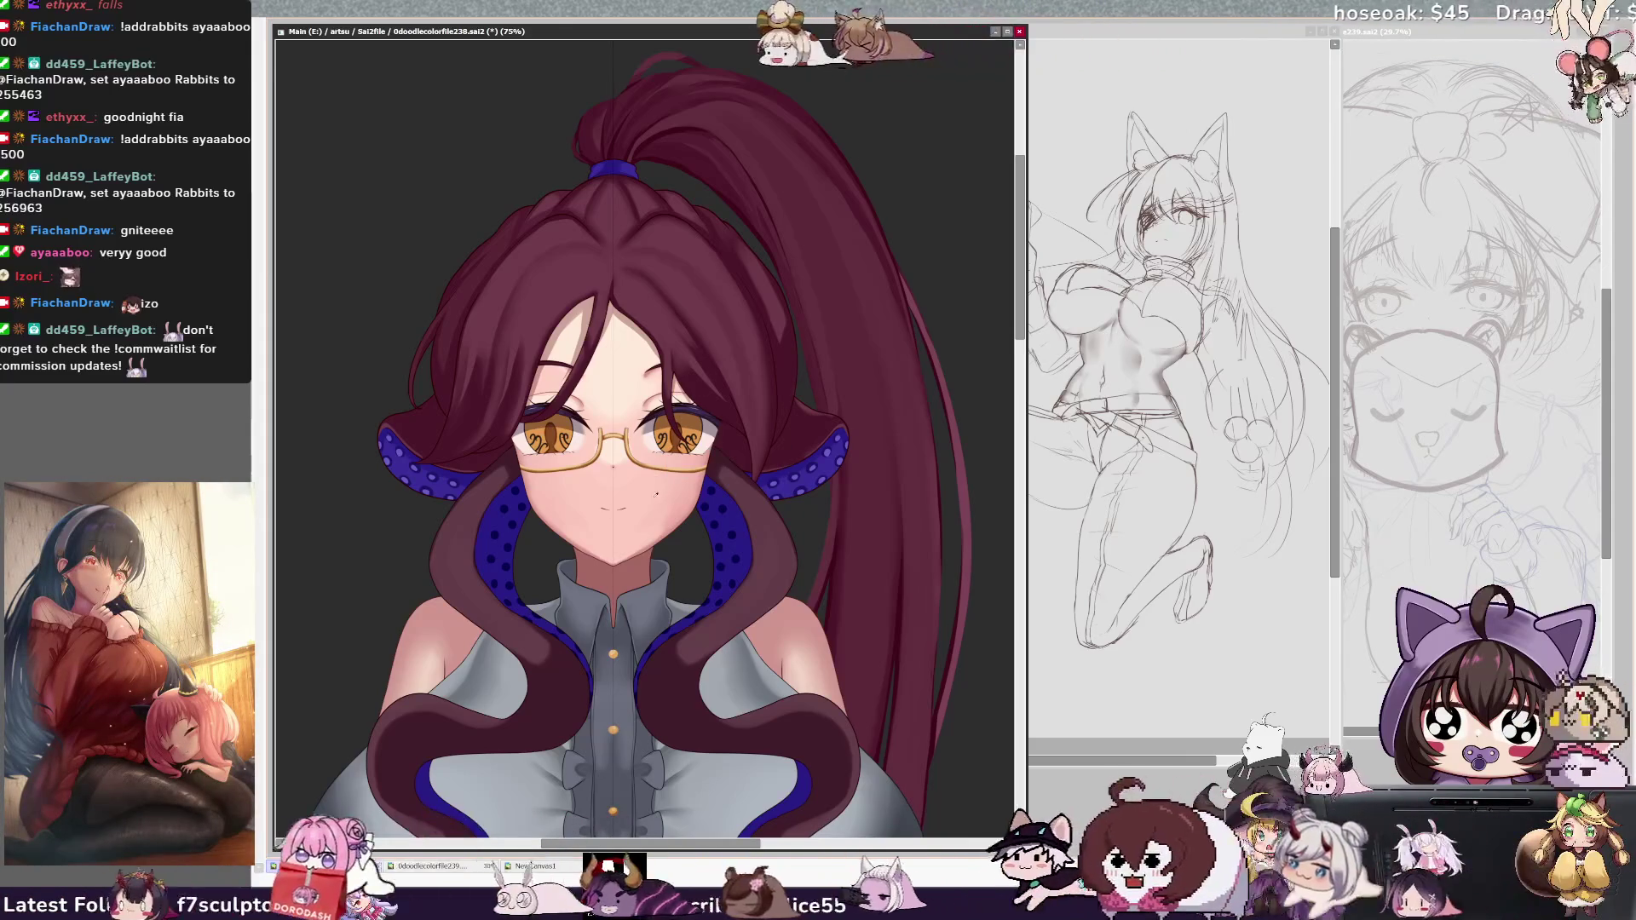
pyautogui.press('[')
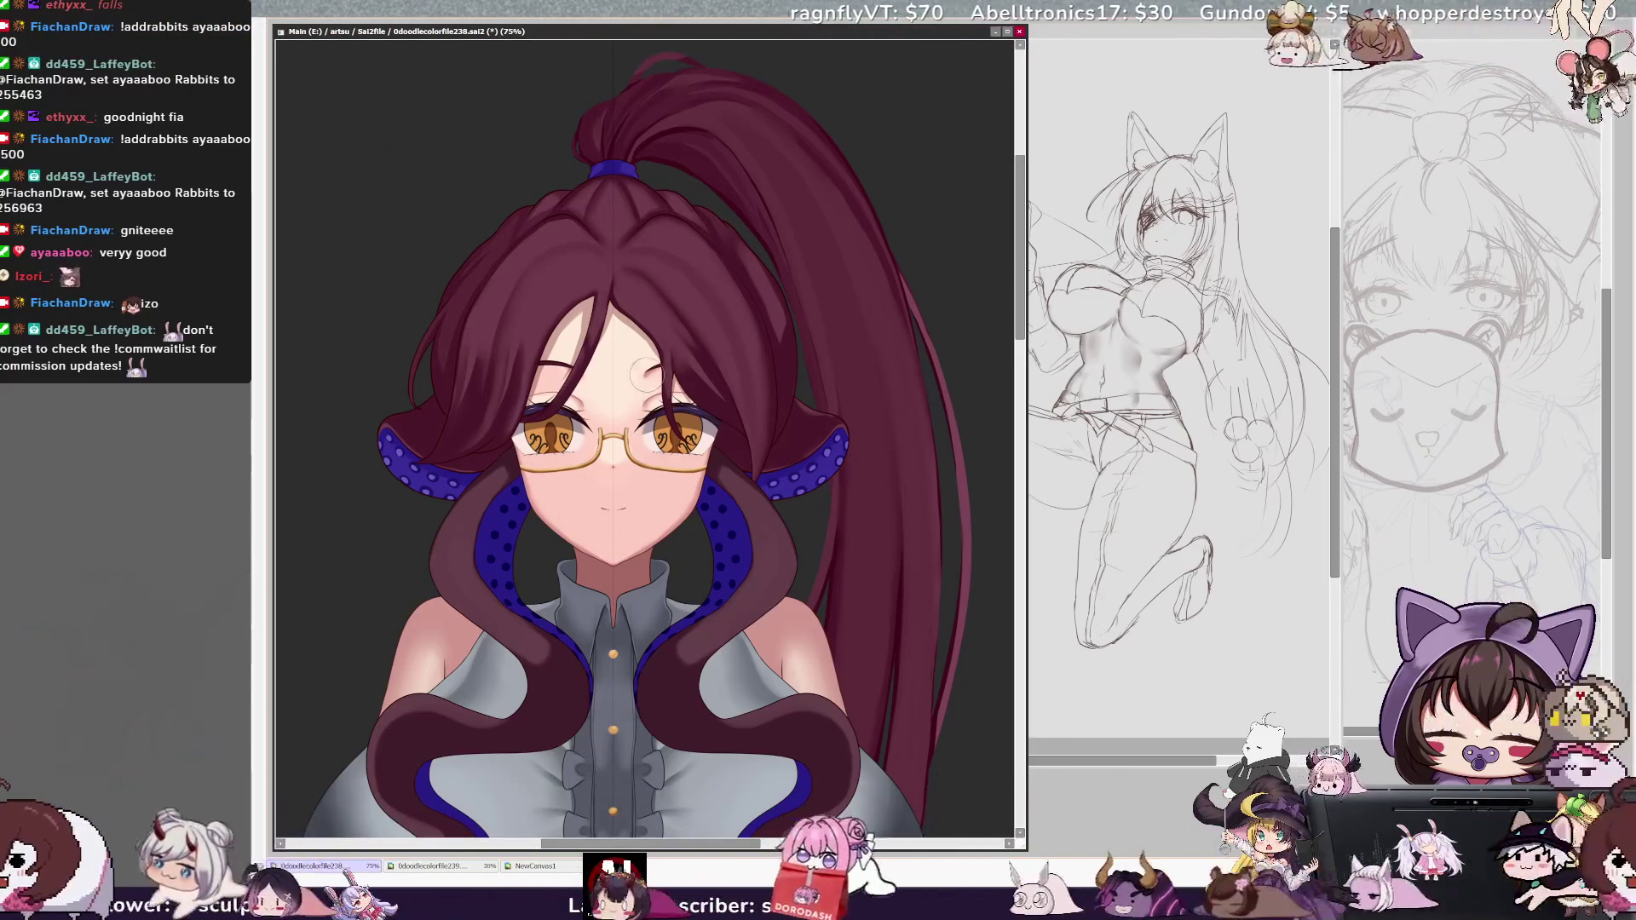
pyautogui.press(']')
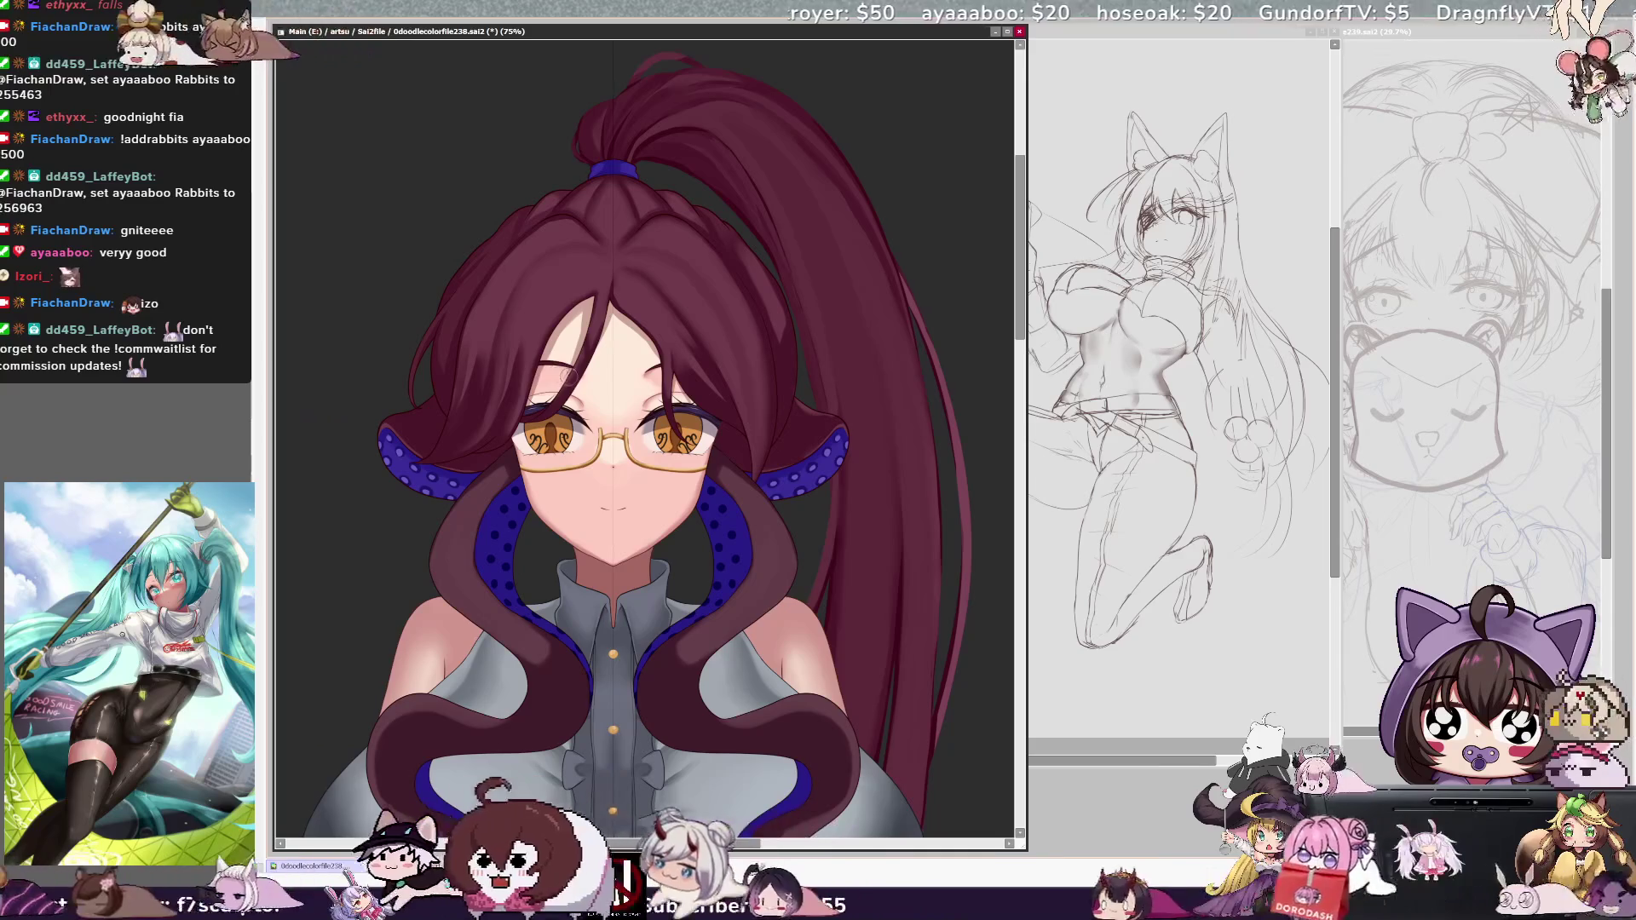
# Fine-tune the brush for the face strokes and save the illustration with Ctrl+S.
pyautogui.press('[')
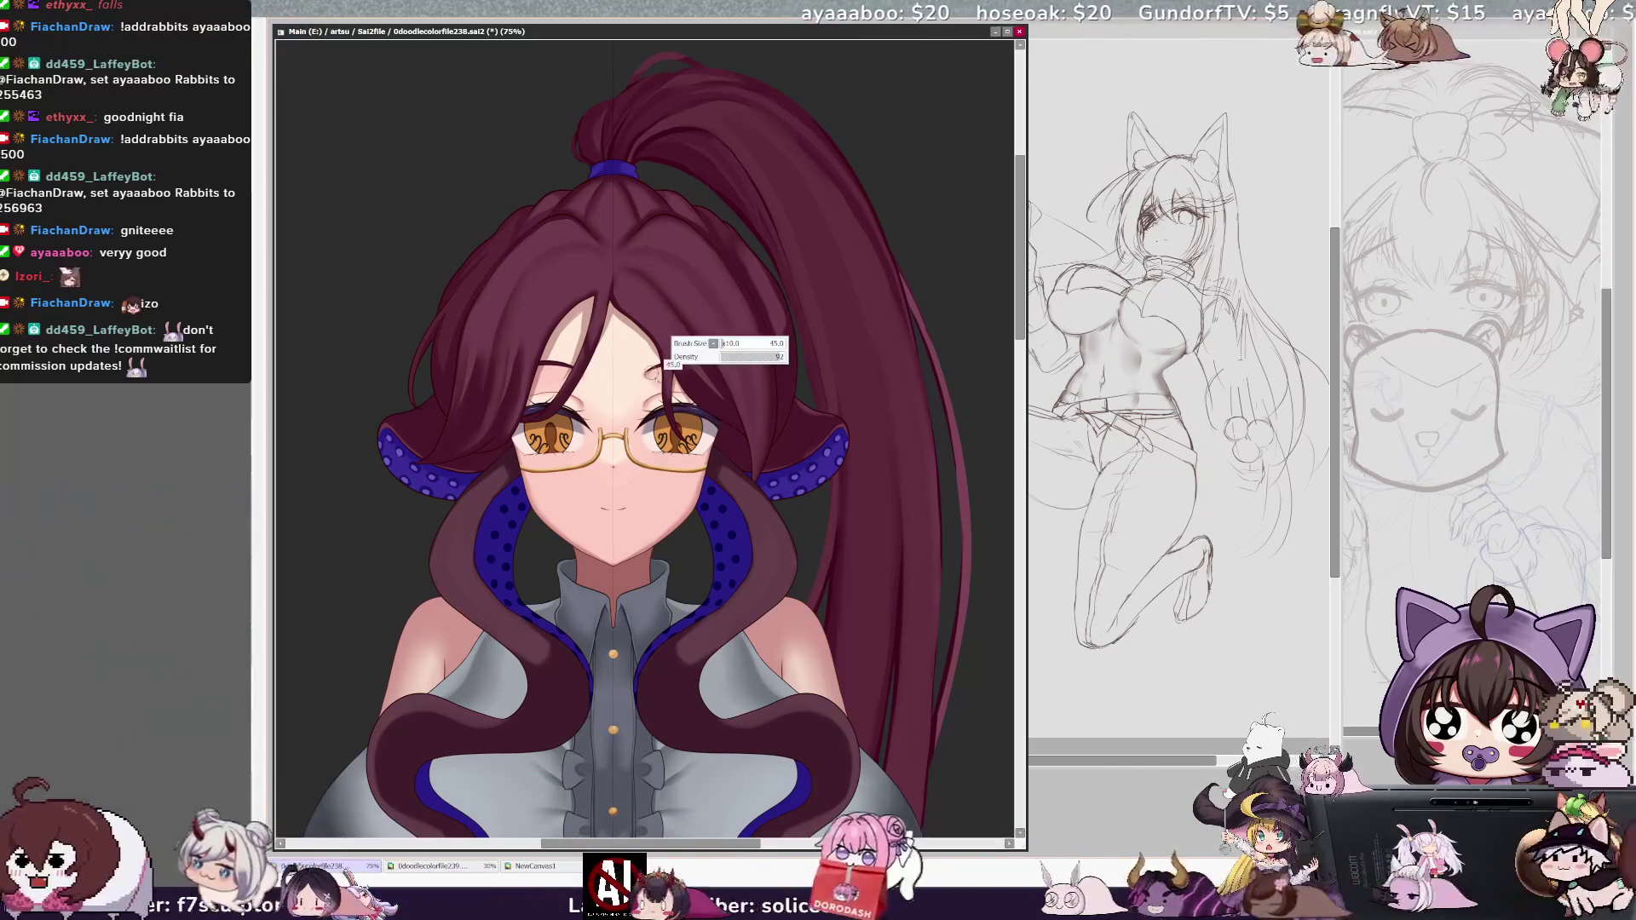
pyautogui.press('[')
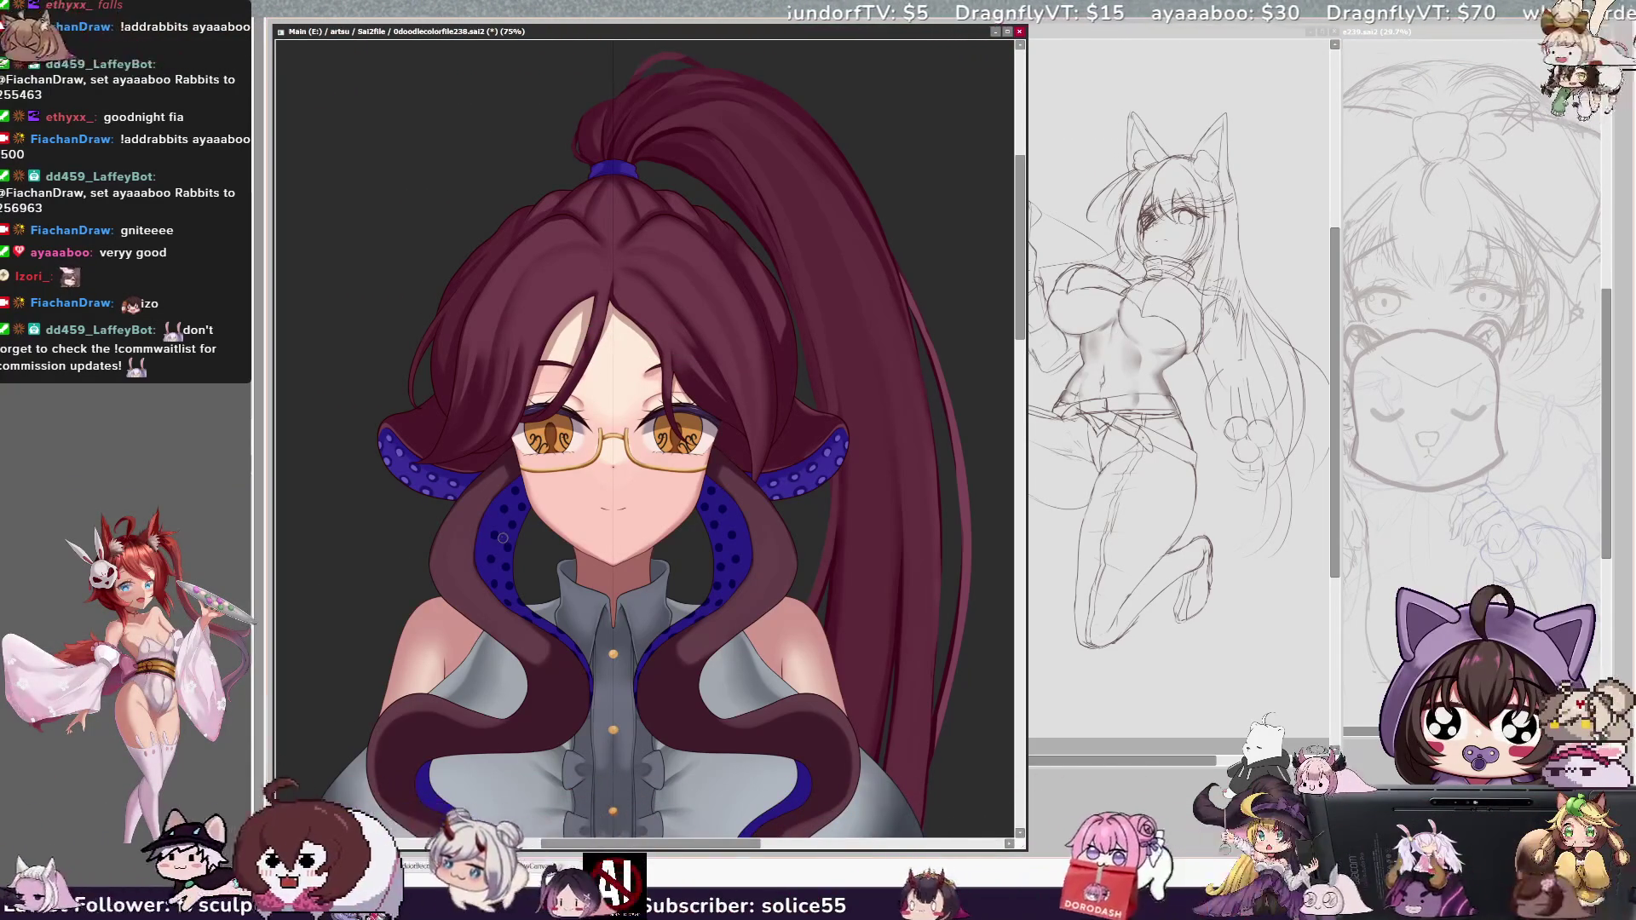
pyautogui.press('[')
pyautogui.press('[')
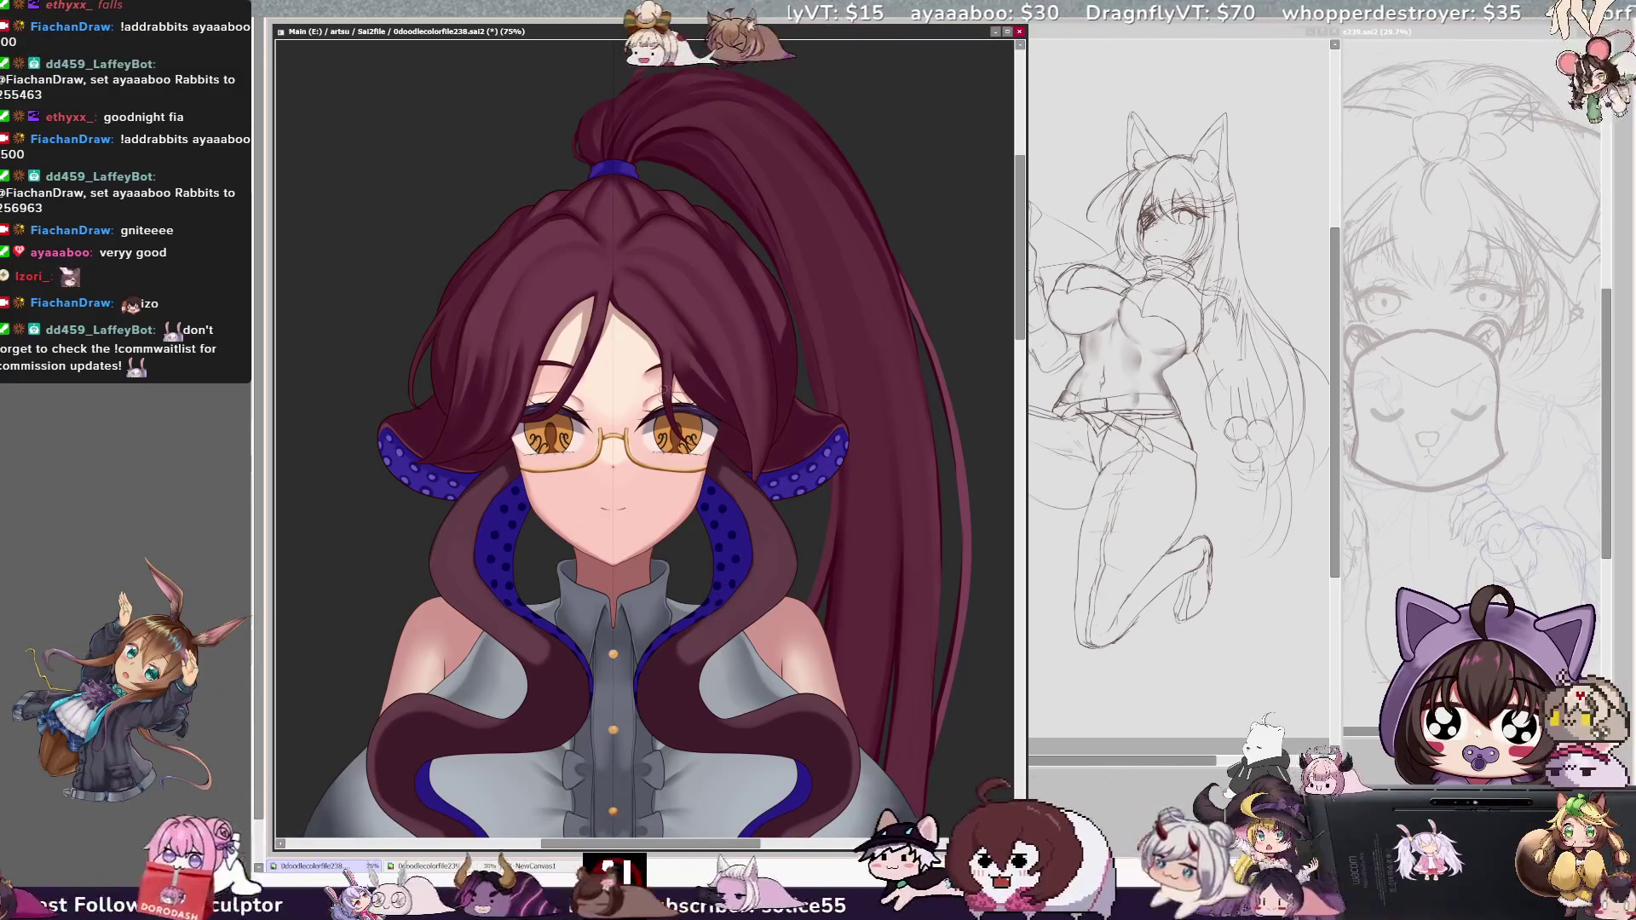
pyautogui.hotkey('ctrl', 's')
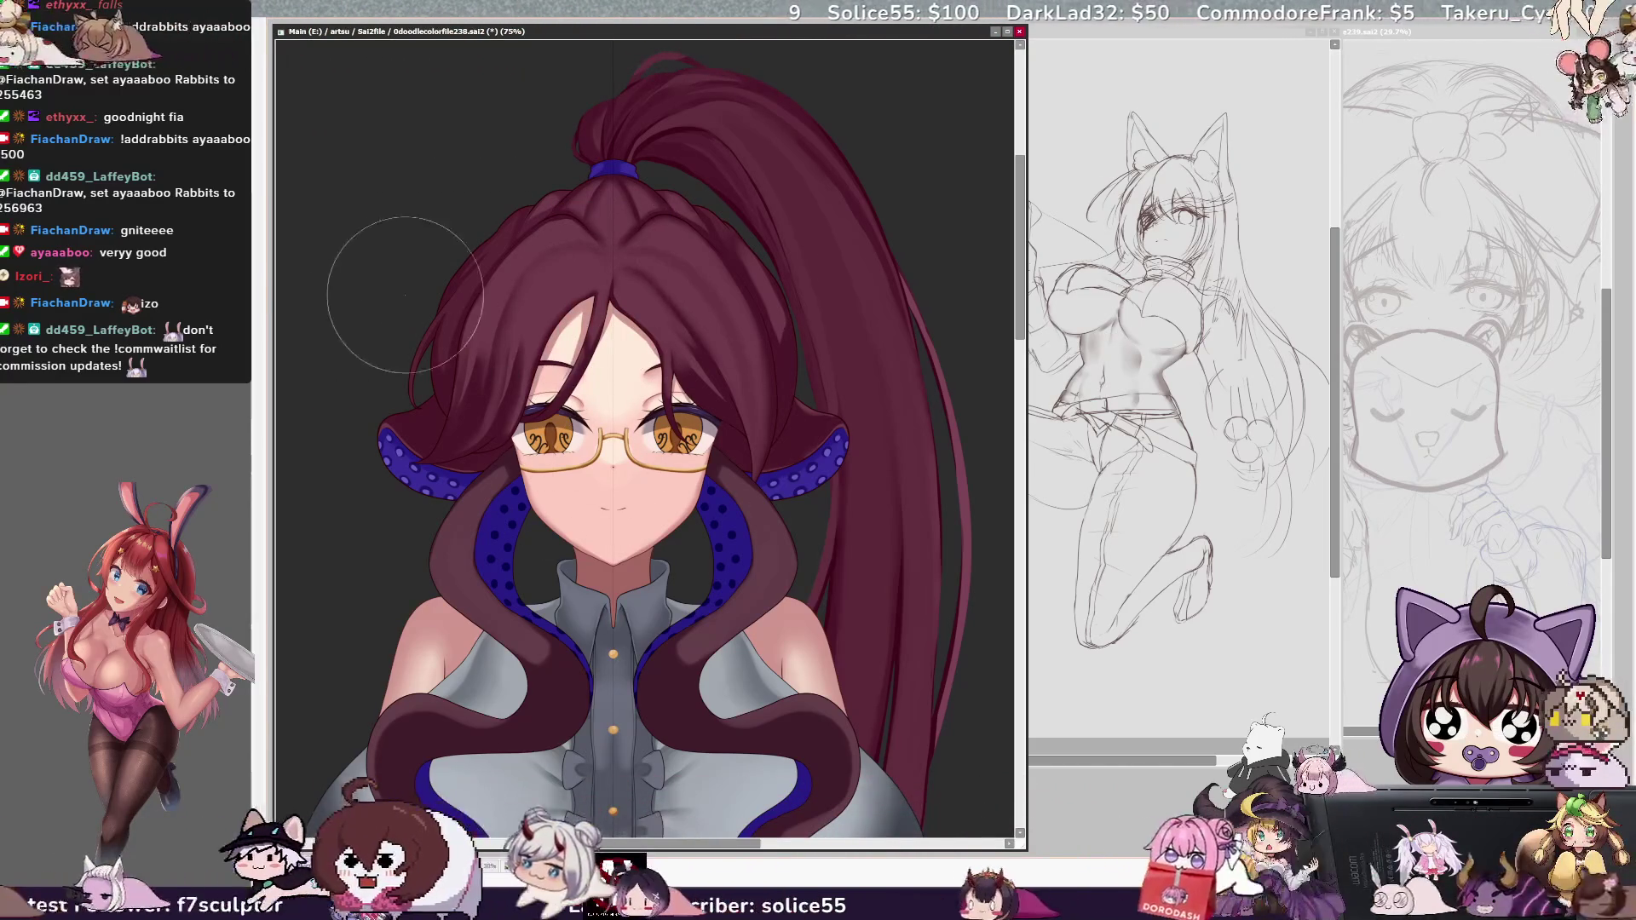
# Resize the brush for the hair, then zoom out to 33.3% to see the whole character.
pyautogui.press('[')
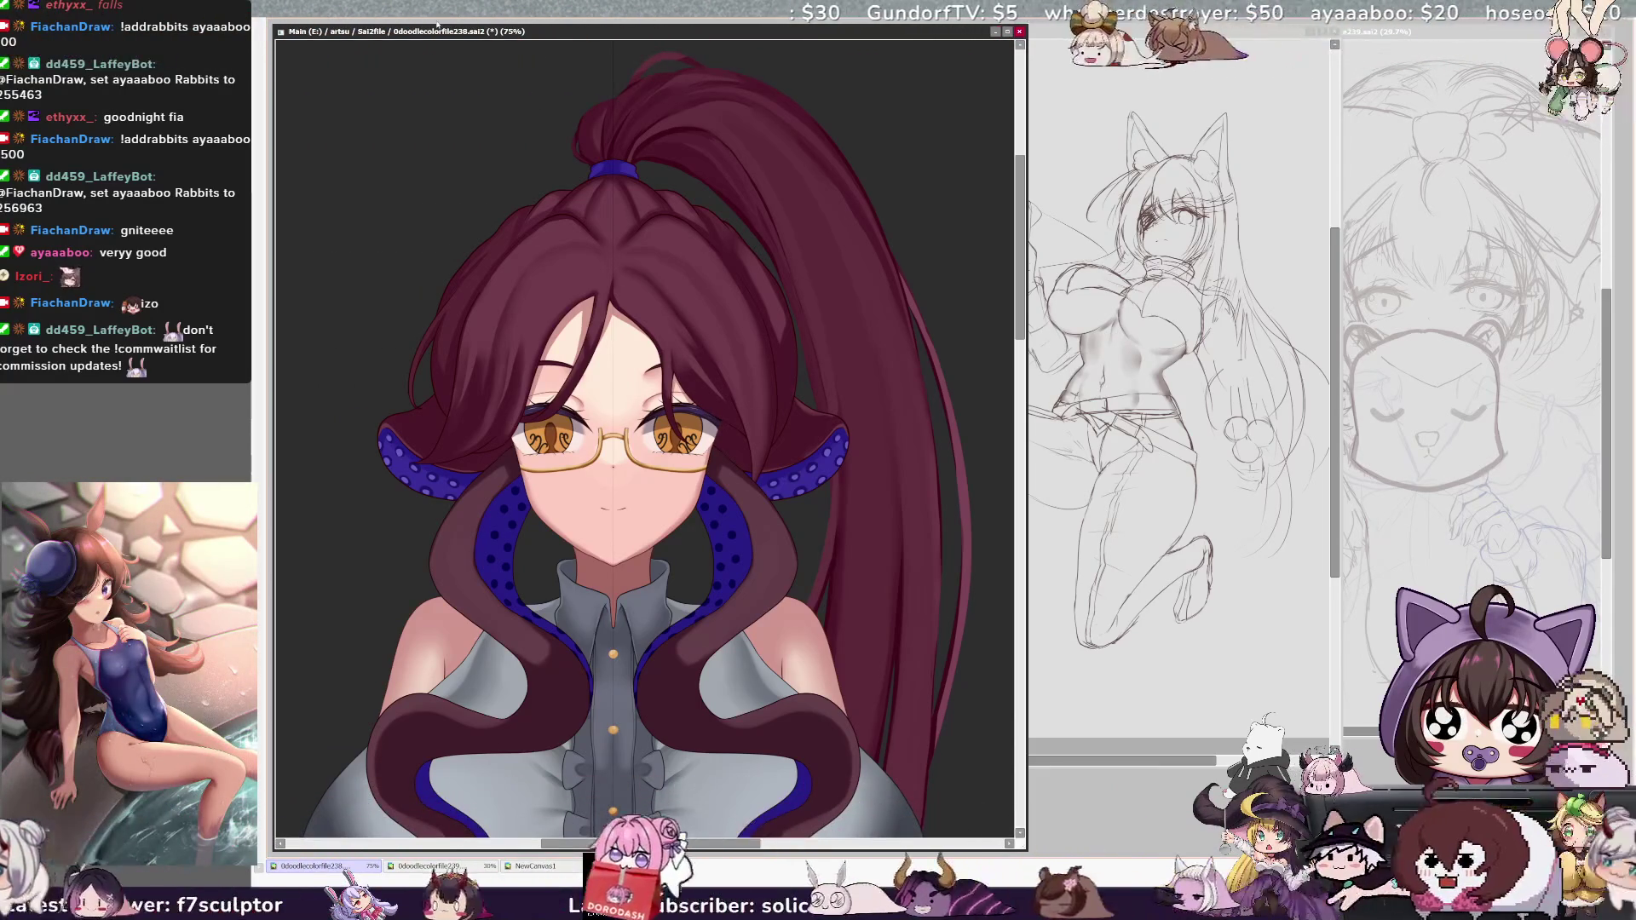
pyautogui.press('-')
pyautogui.press('-')
pyautogui.press('-')
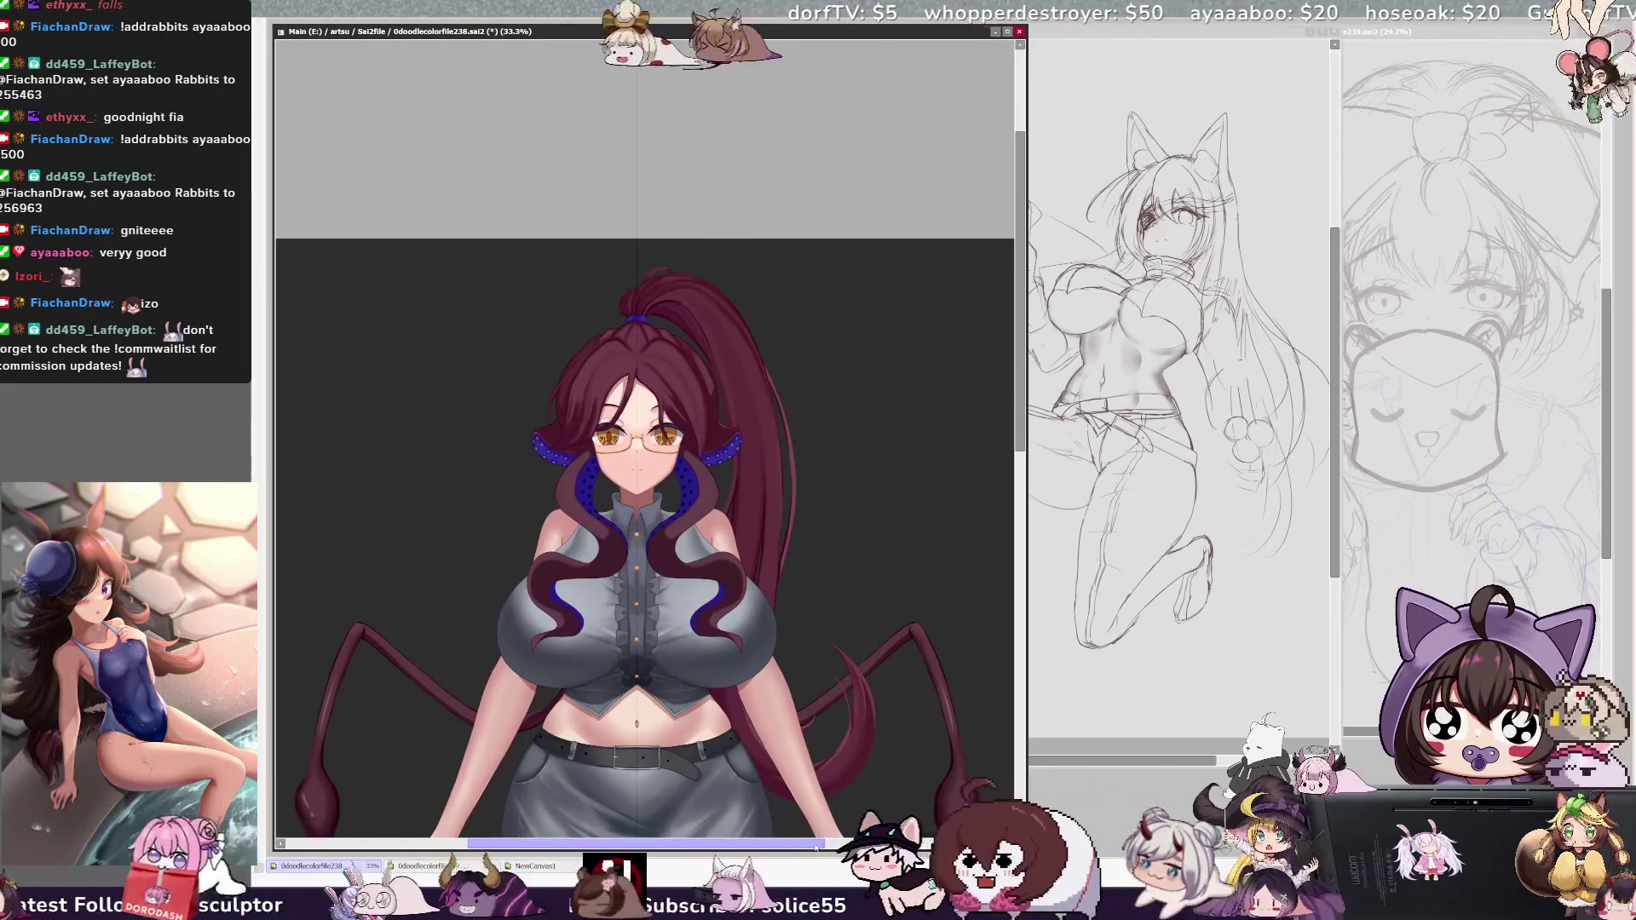
# Nudge the full-figure view slightly to the left.
pyautogui.press('Left')
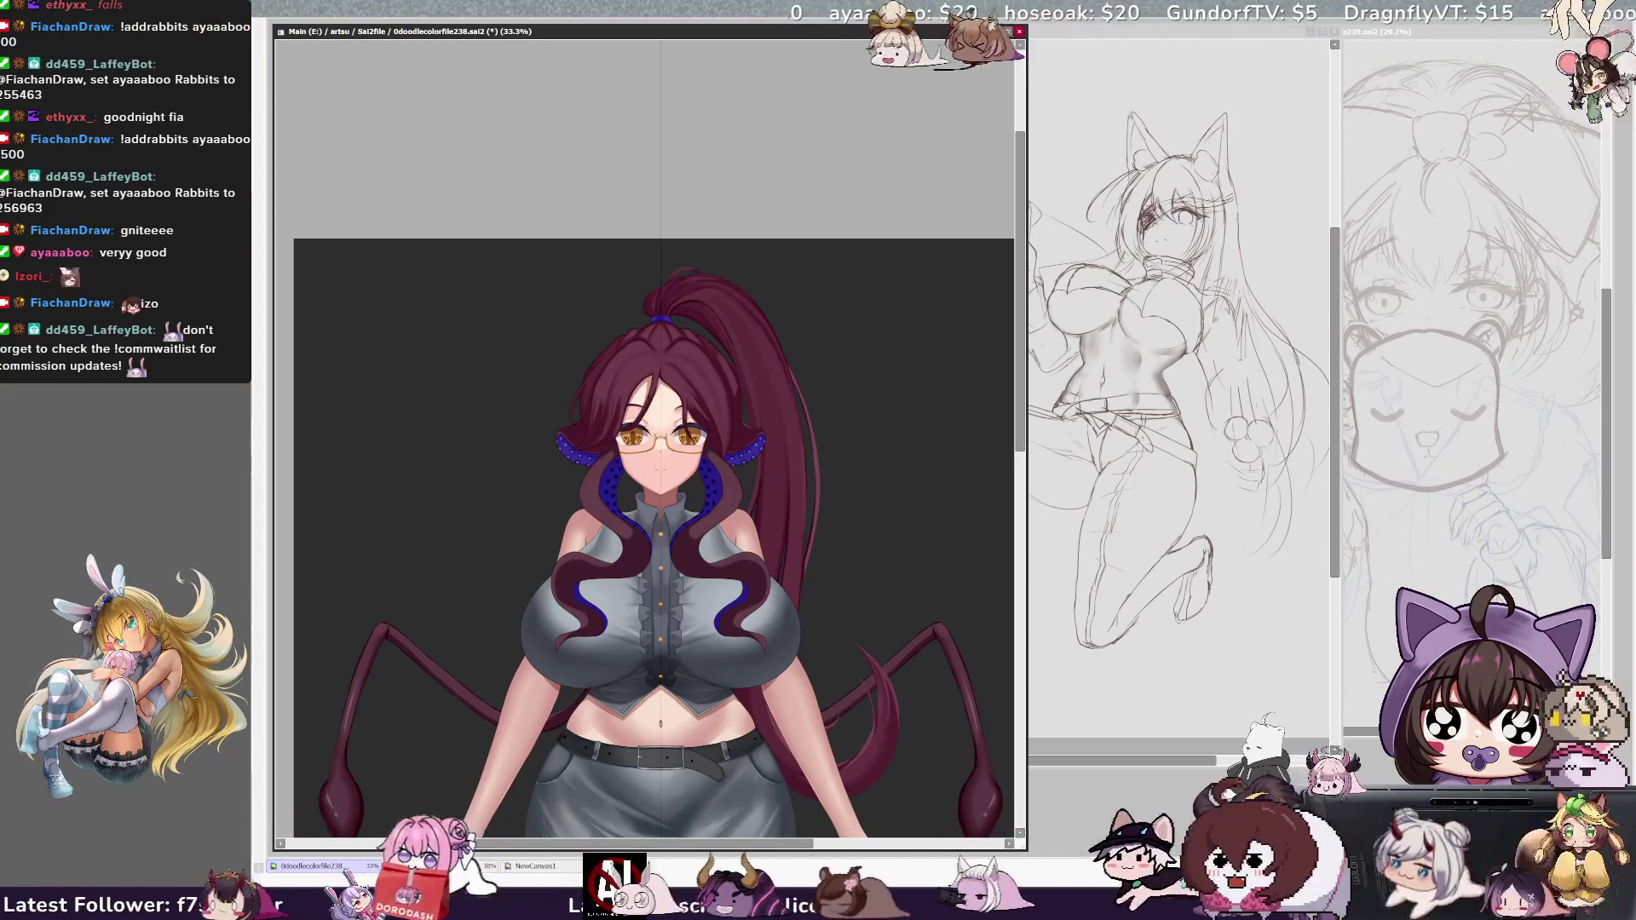
# Zoom back in to 75% on the face and upper body for the blush.
pyautogui.press('+')
pyautogui.press('+')
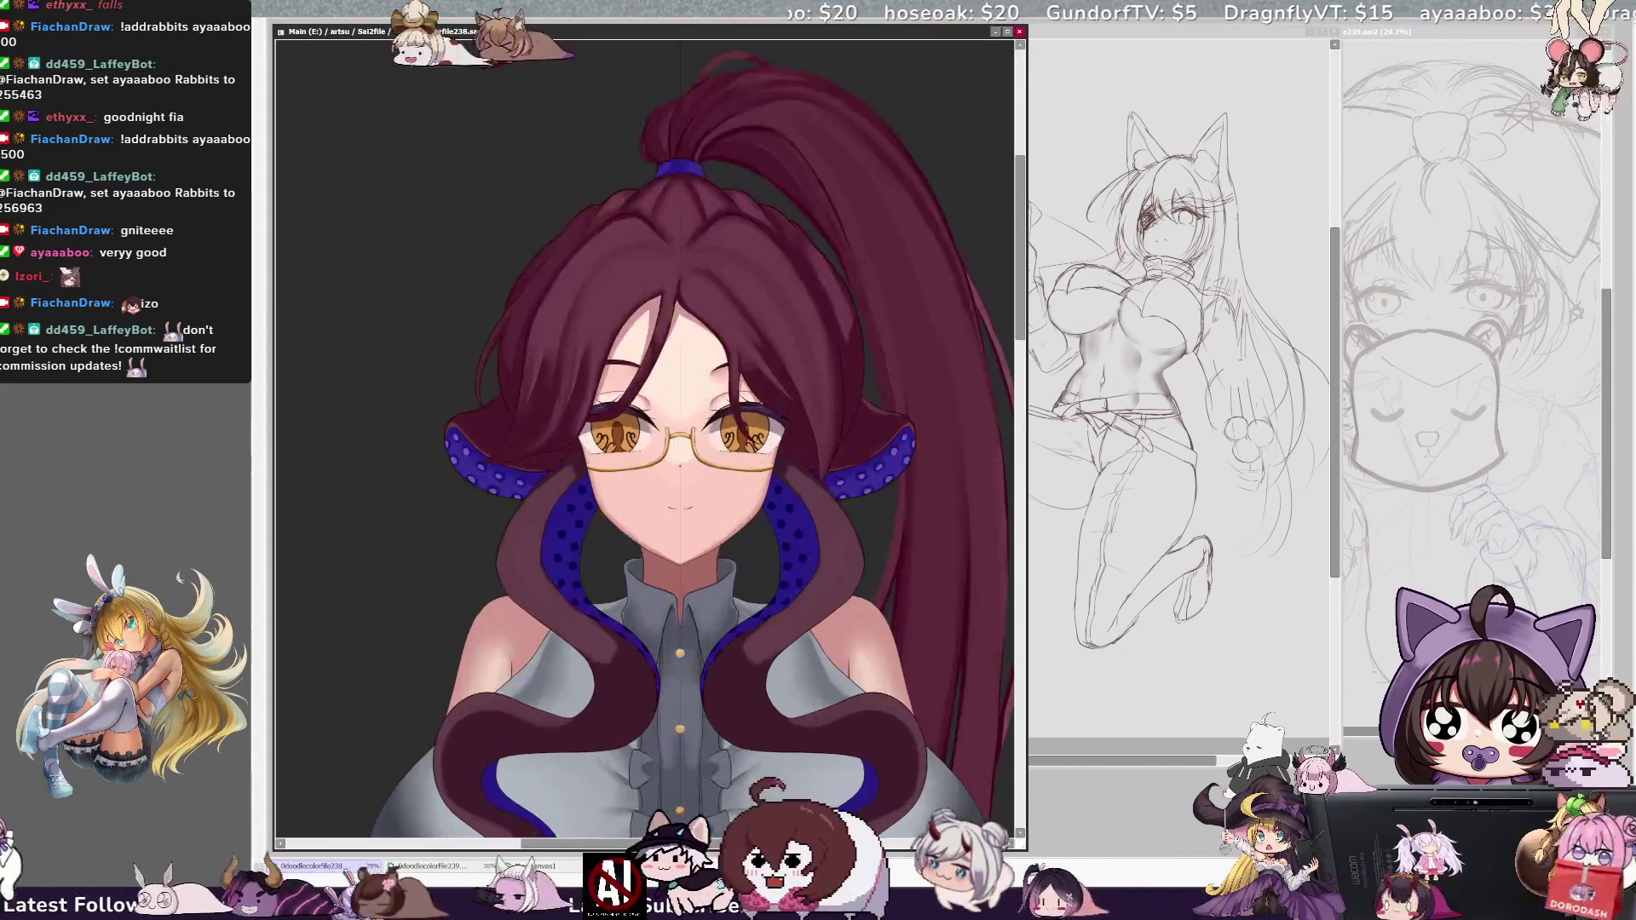
pyautogui.scroll(-3, 649, 441)
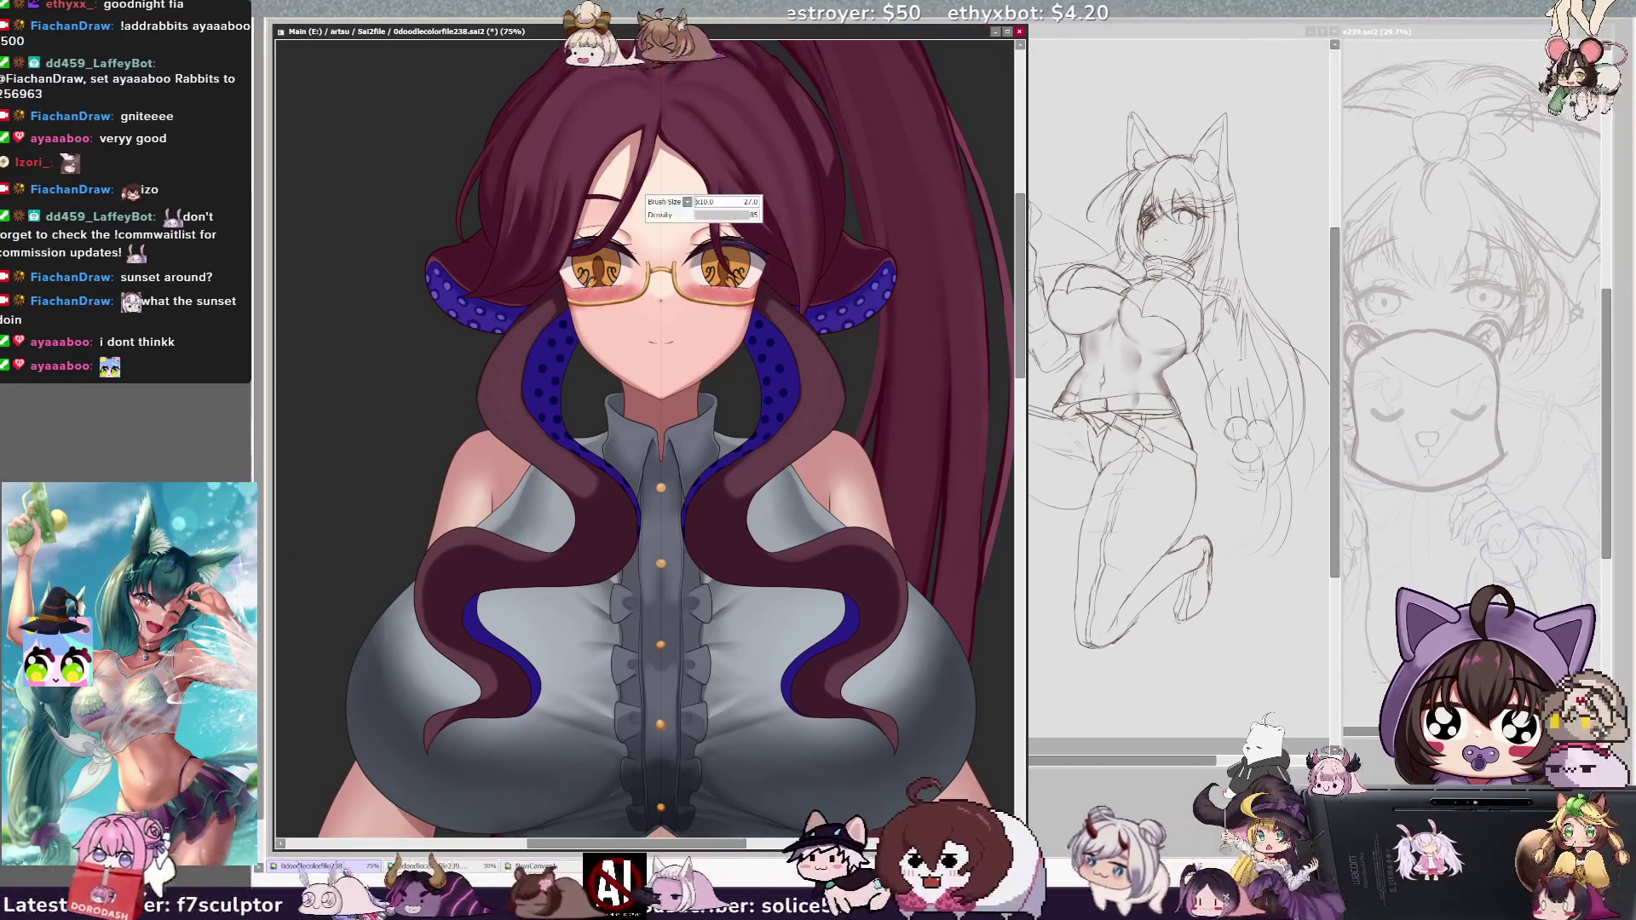
# Resize the blush brush, switch canvas tabs and zoom out to the whole blushing figure.
pyautogui.press(']')
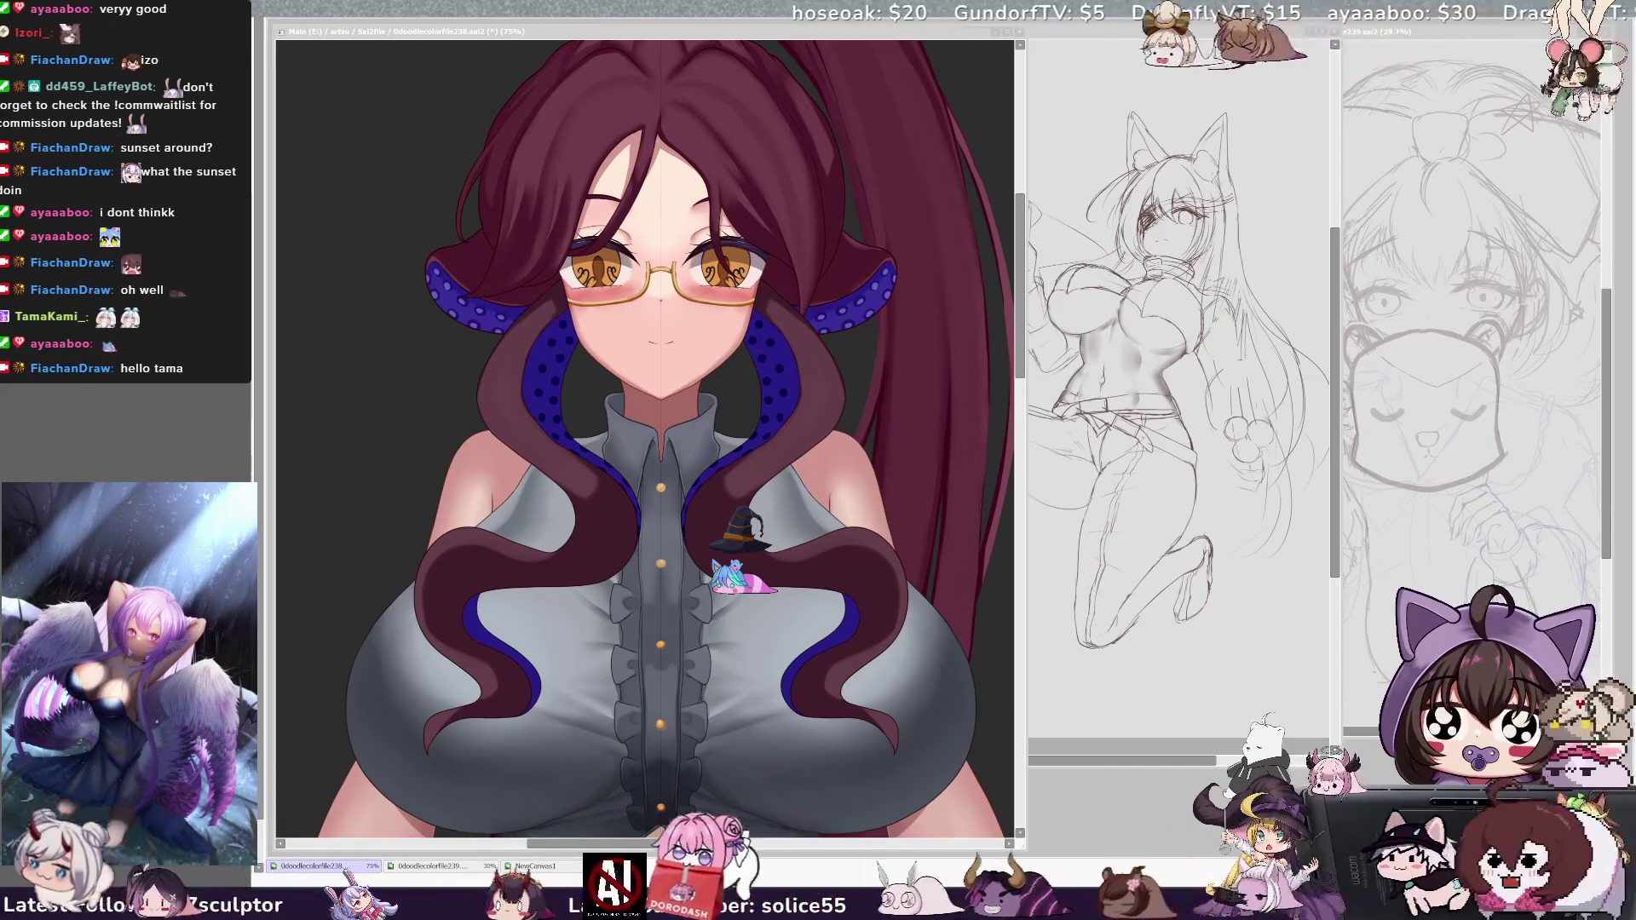
pyautogui.hotkey('ctrl', 'Tab')
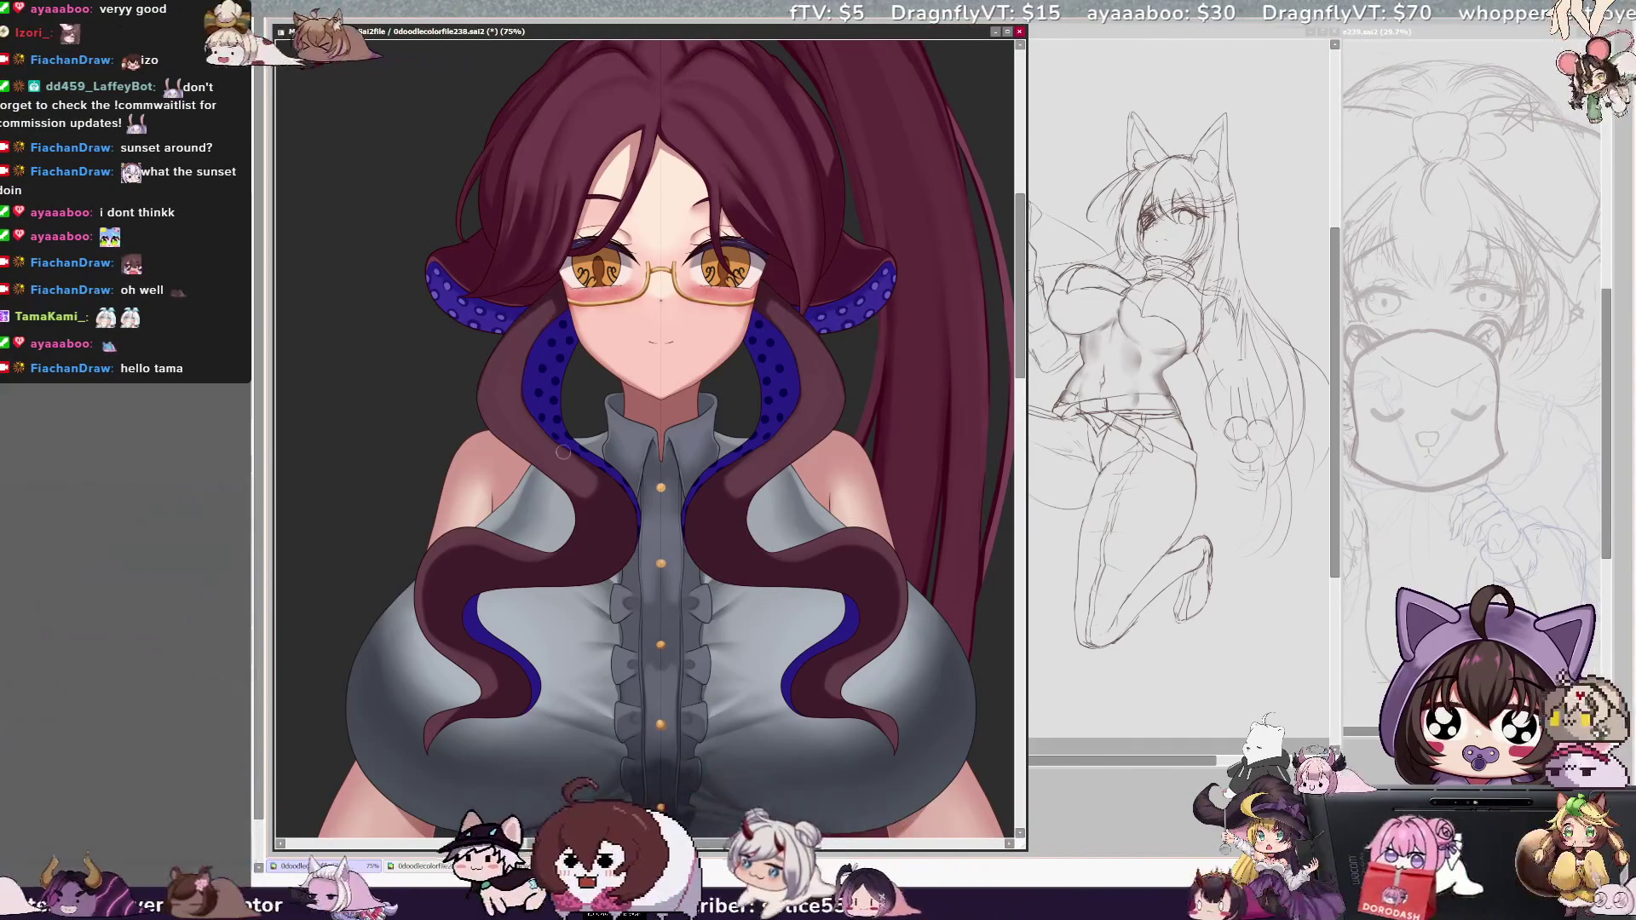
pyautogui.hotkey('ctrl', 'Tab')
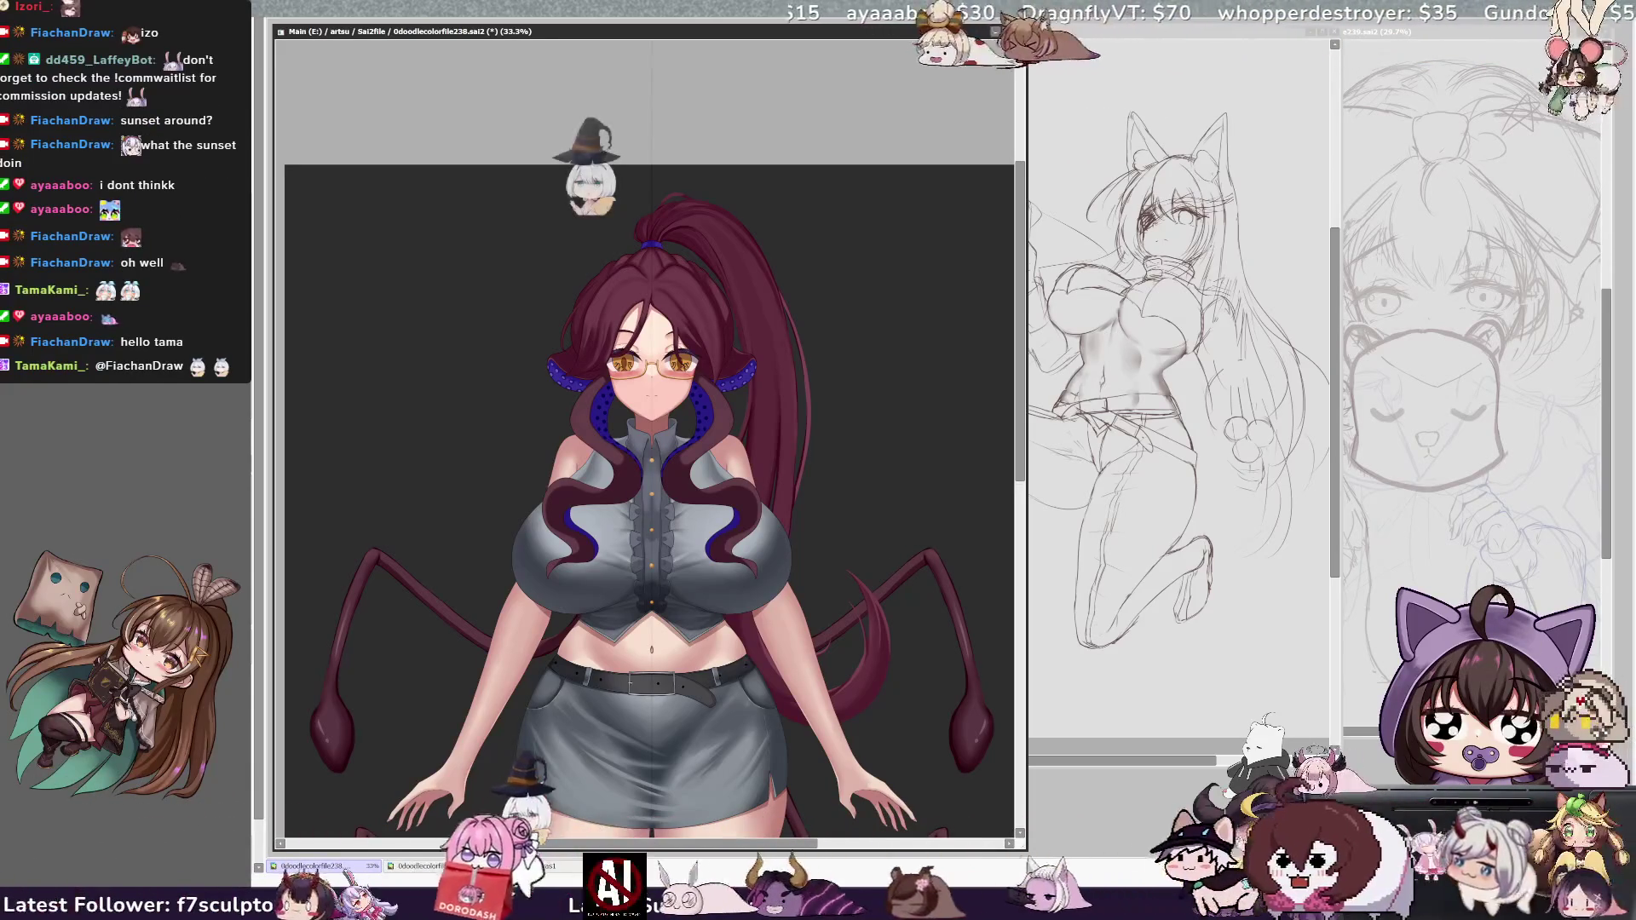
# Zoom back in to 75% on the blushing face.
pyautogui.press('pageup')
pyautogui.press('pageup')
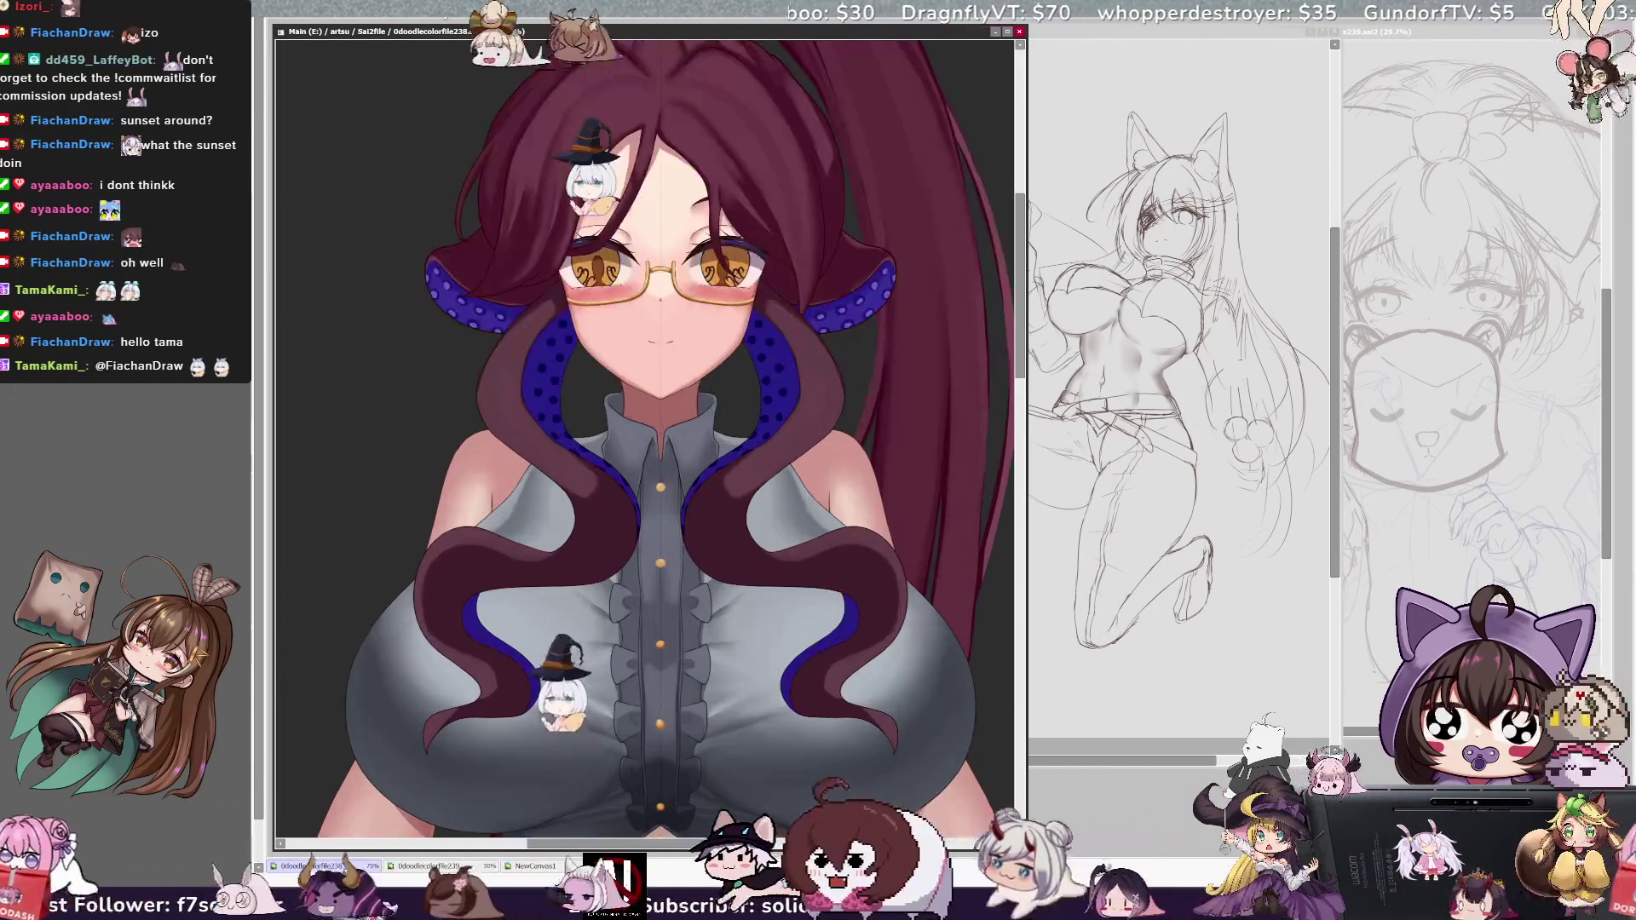
pyautogui.scroll(1, 649, 440)
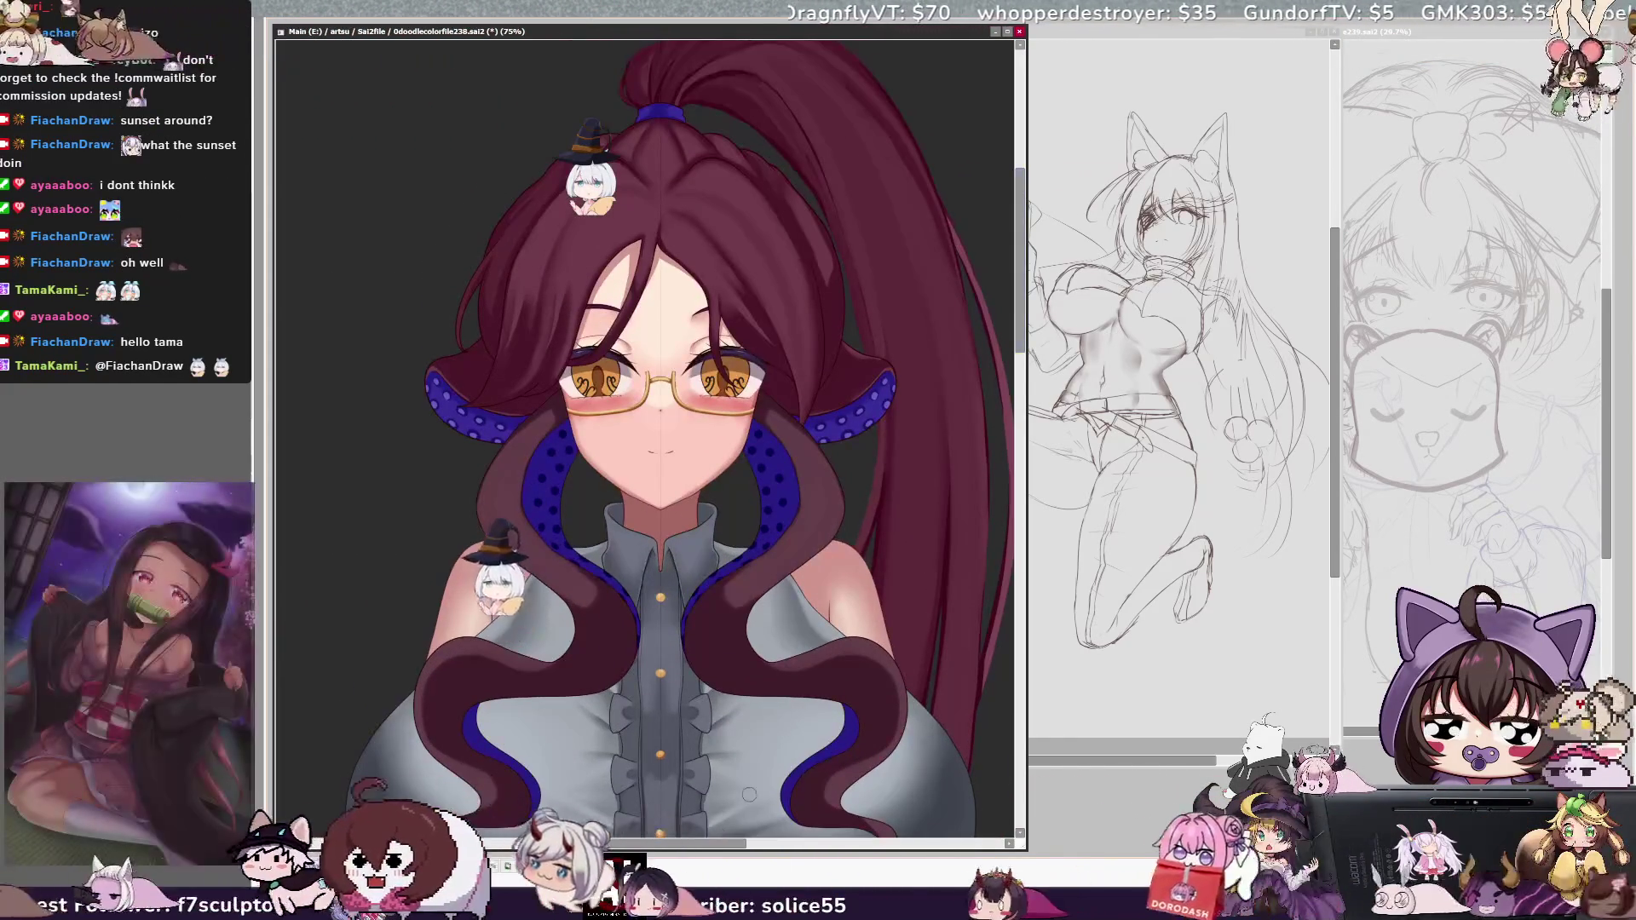
pyautogui.scroll(1, 650, 440)
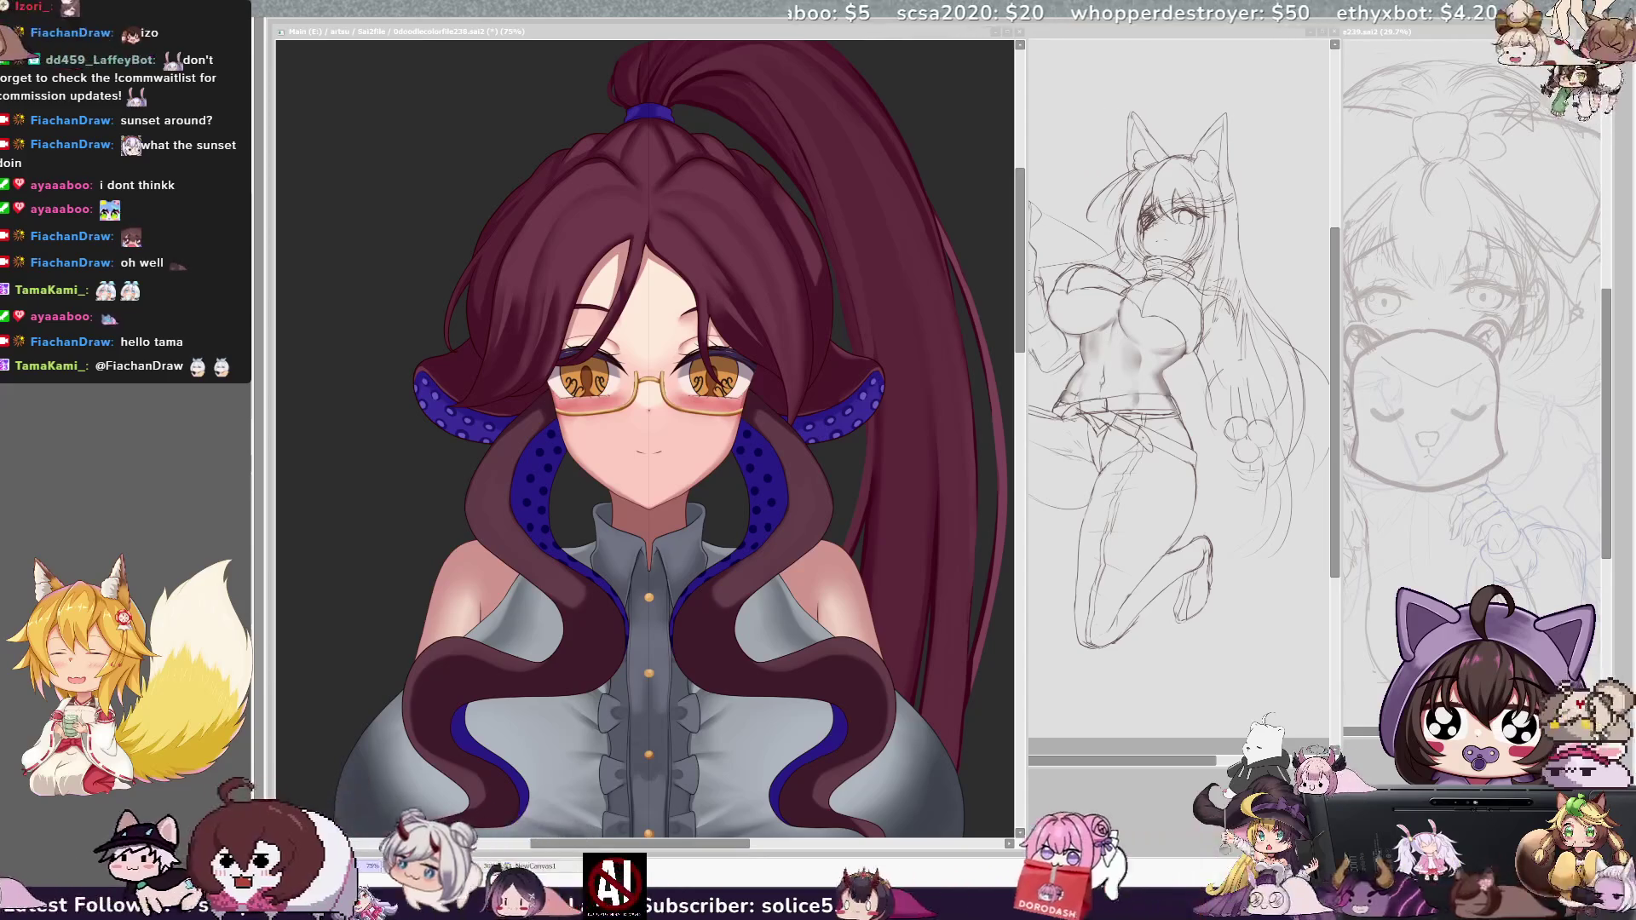
pyautogui.scroll(-2, 719, 180)
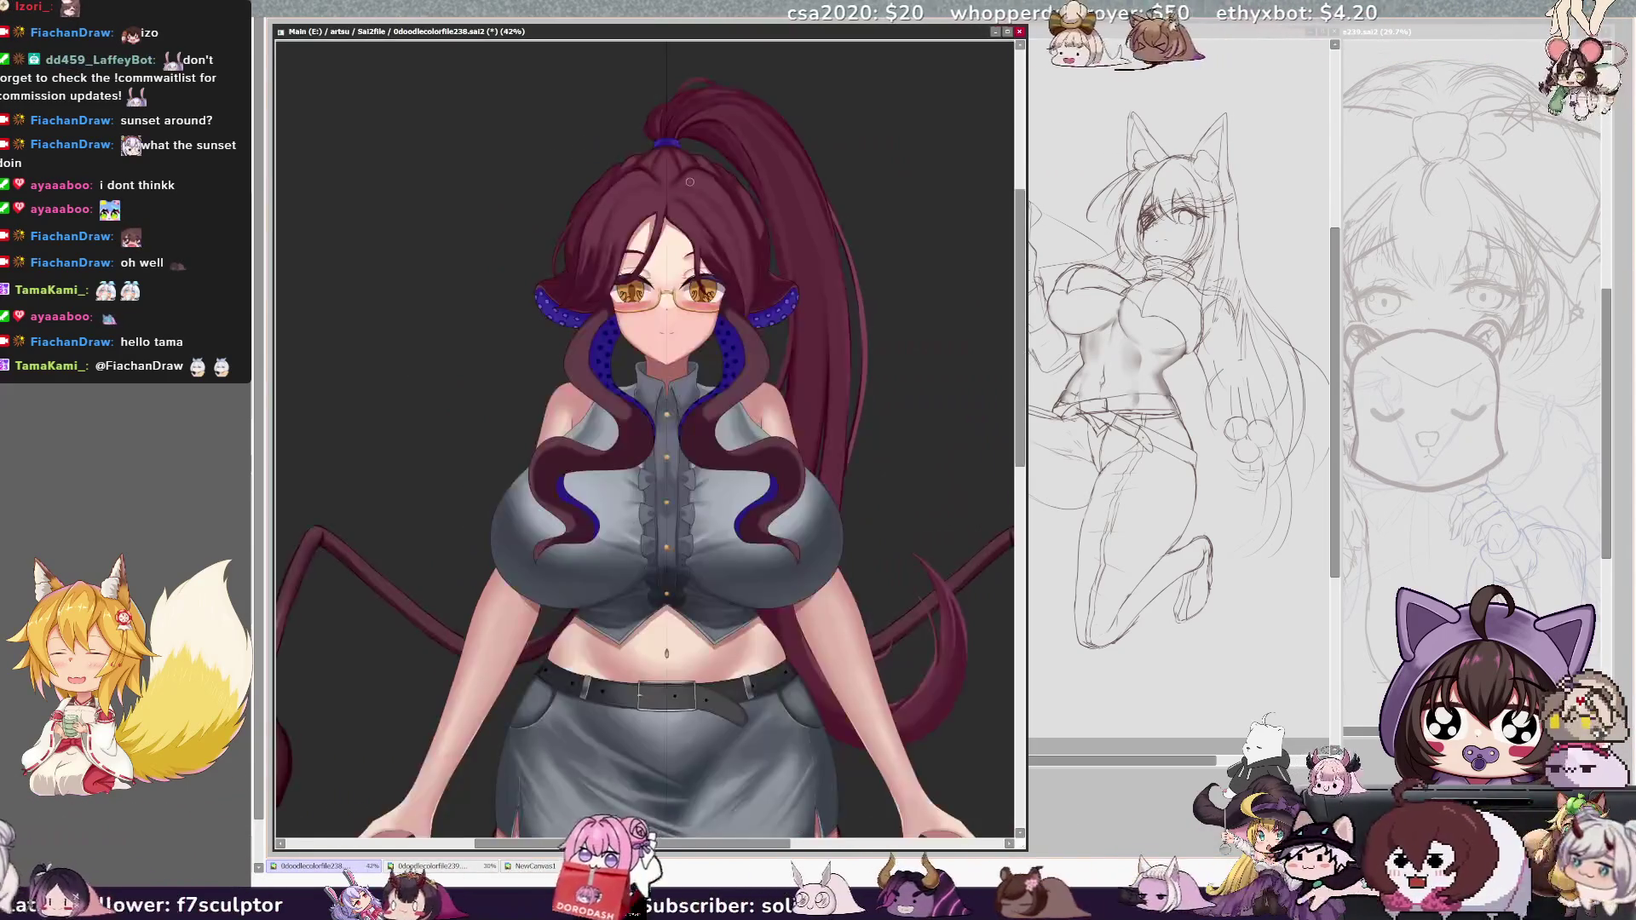
pyautogui.scroll(3, 720, 181)
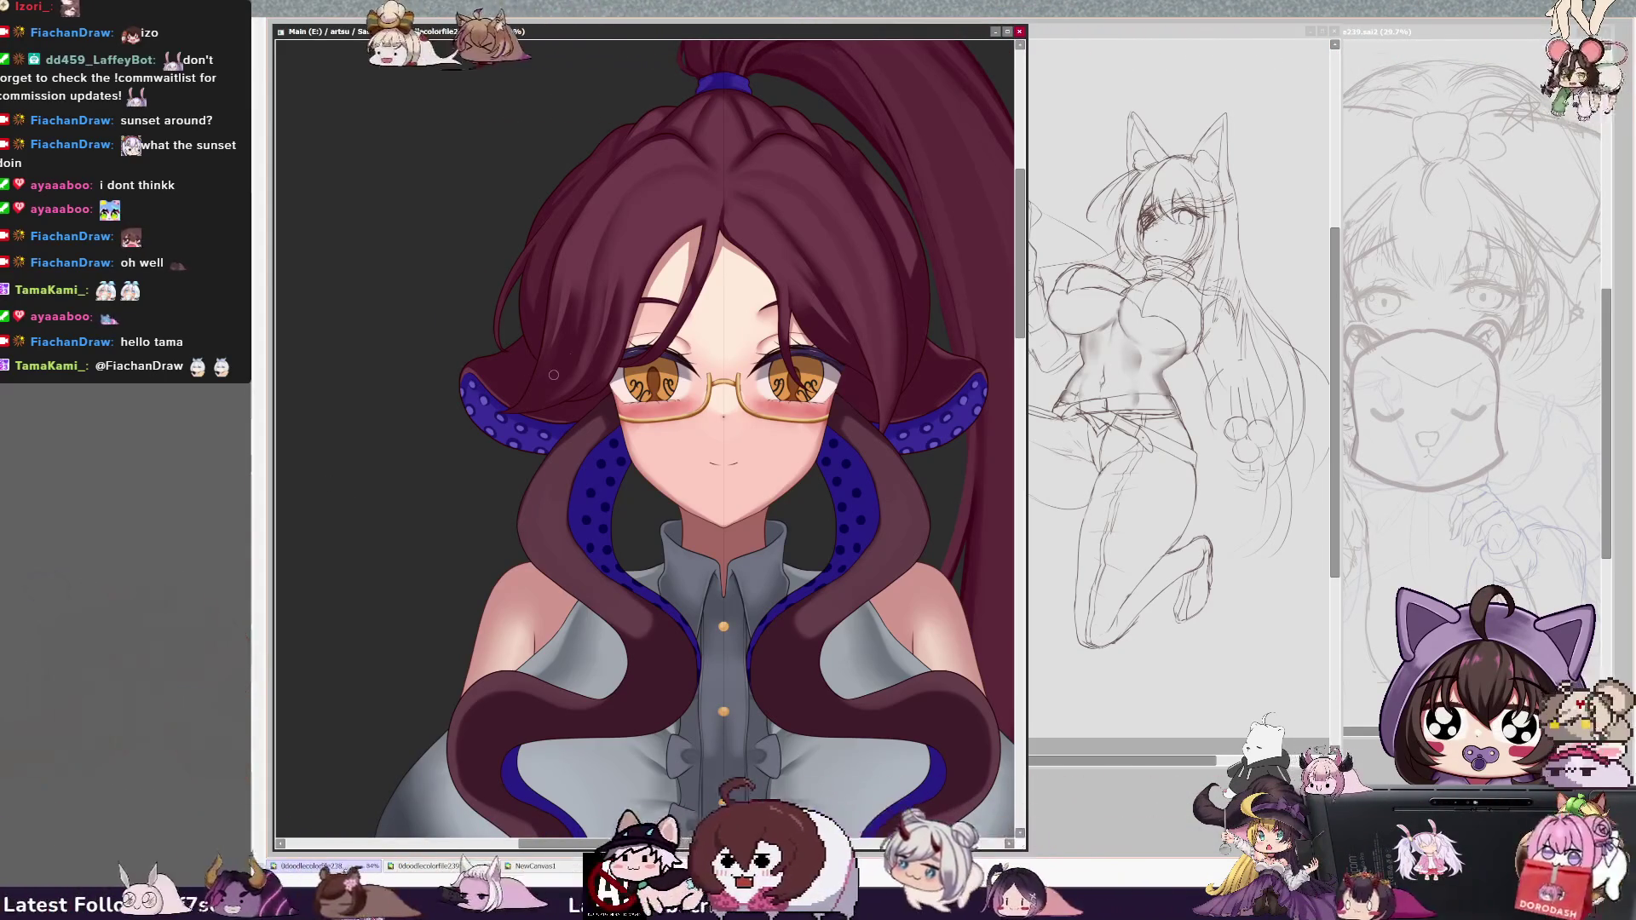
# Enlarge the brush for touch-ups around the eyes, cheeks and glasses.
pyautogui.press(']')
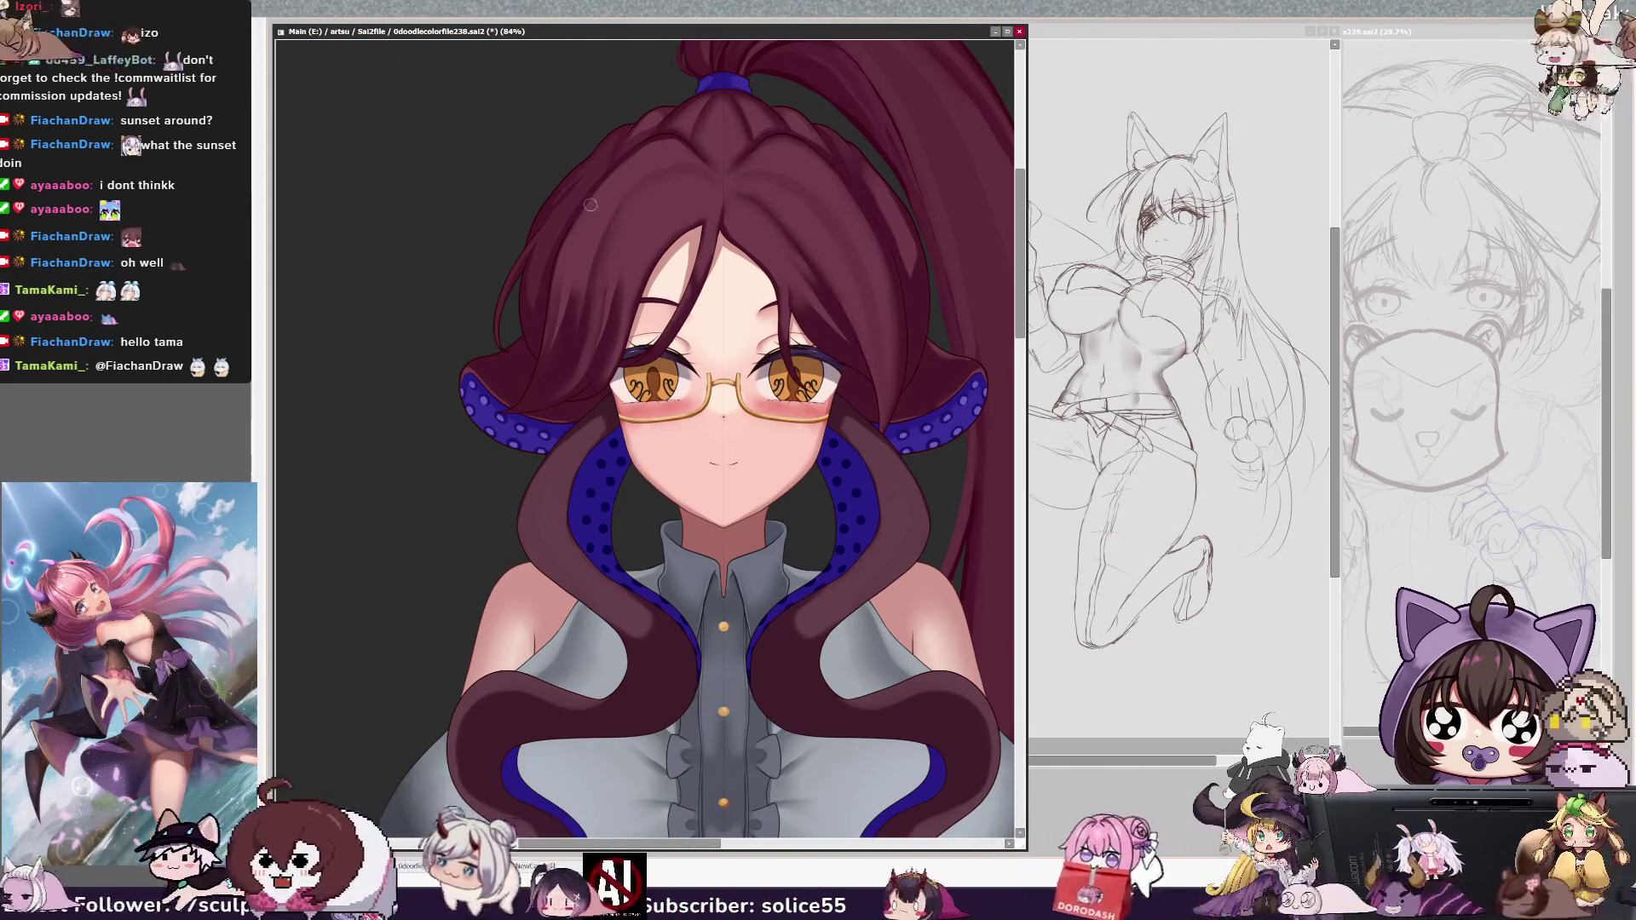
pyautogui.press(']')
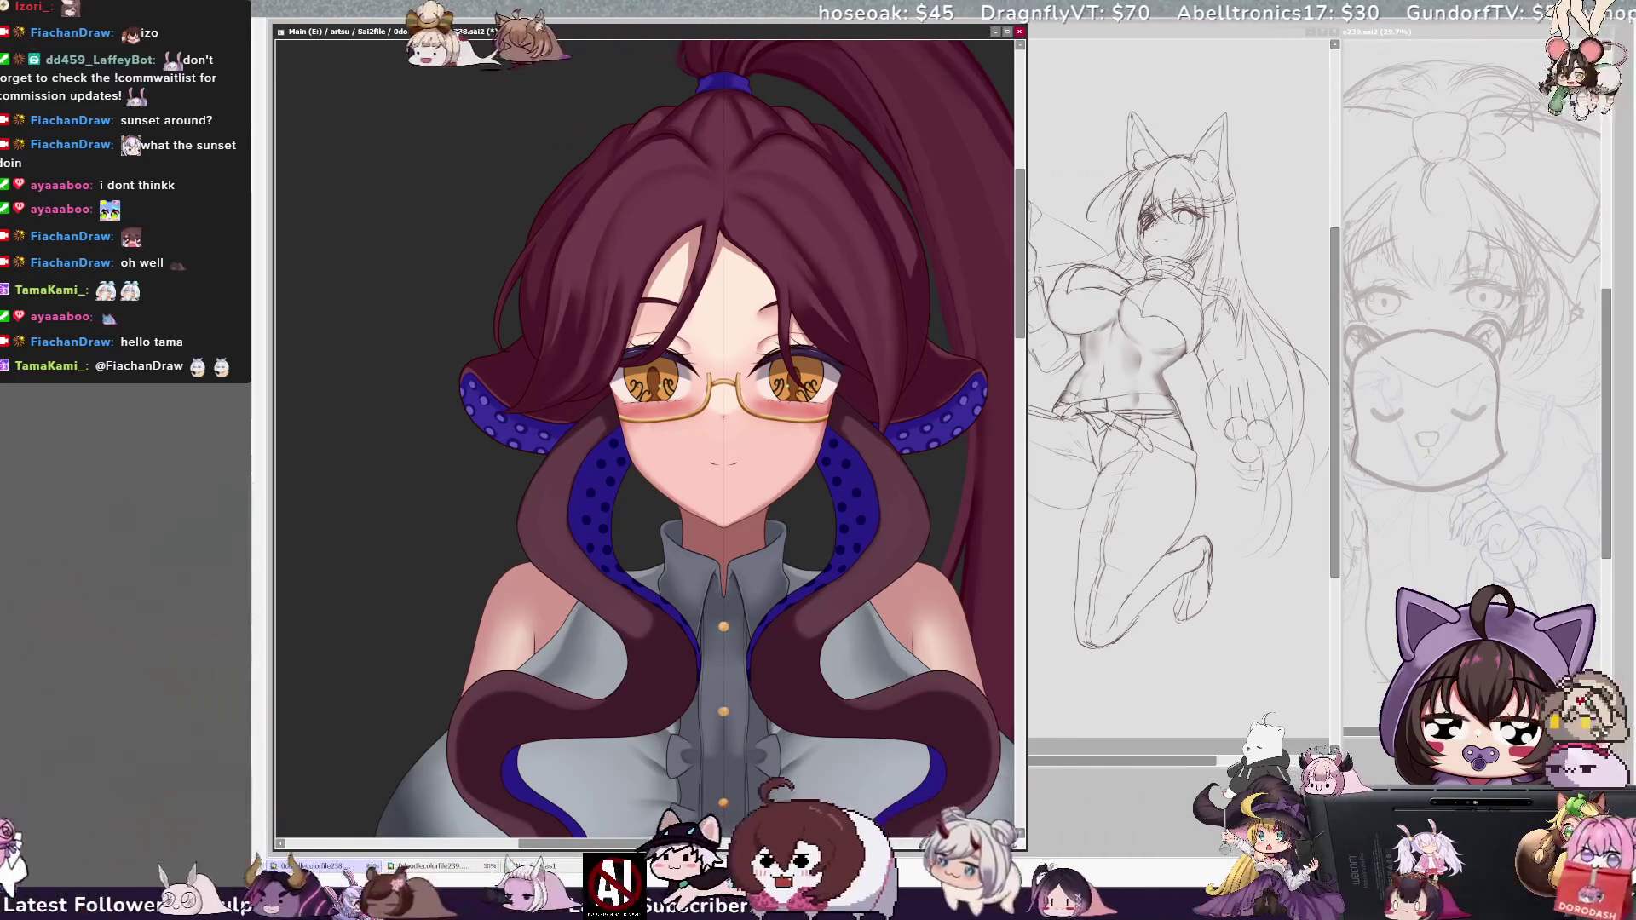
pyautogui.press(']')
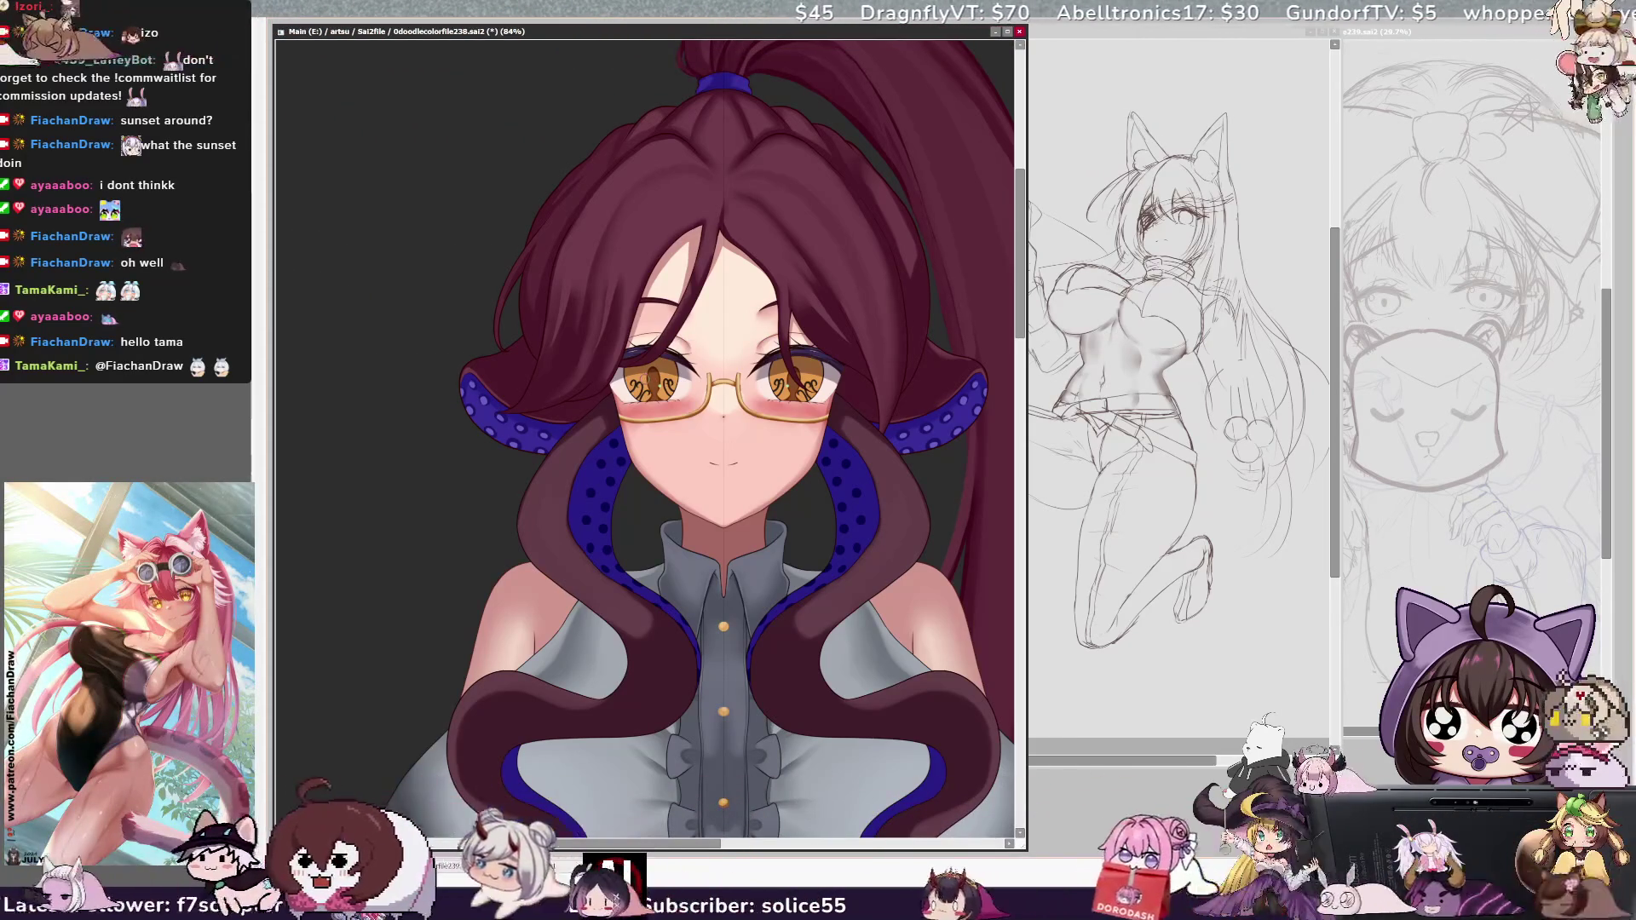